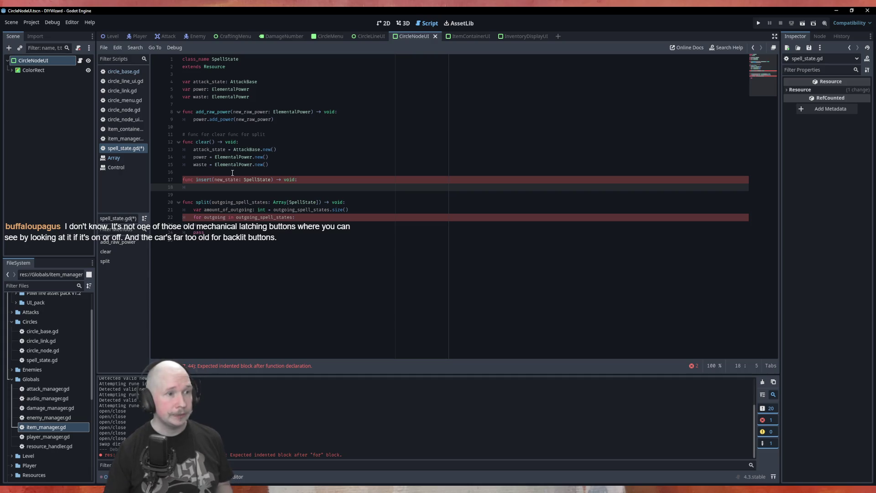
- Paste clear()'s attack_state, power and waste assignments into split()'s for loop and fix their indentation
drag(269, 164, 170, 151)
key(ctrl+c)
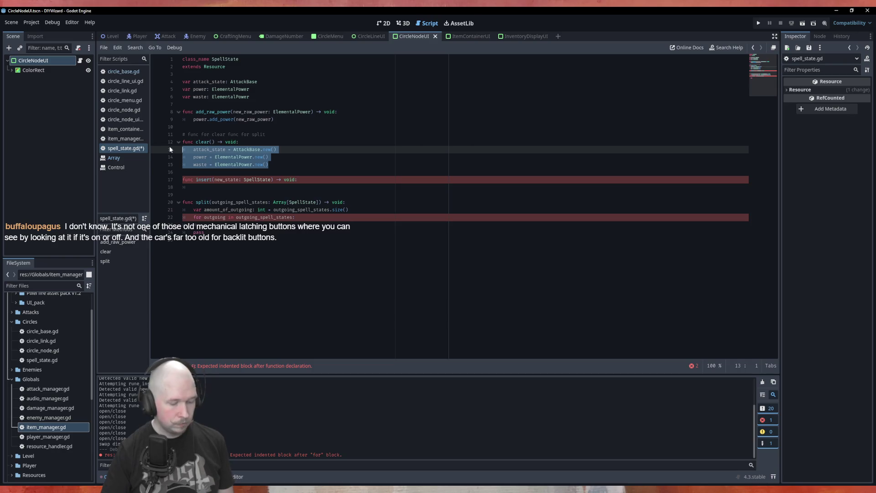
click(204, 224)
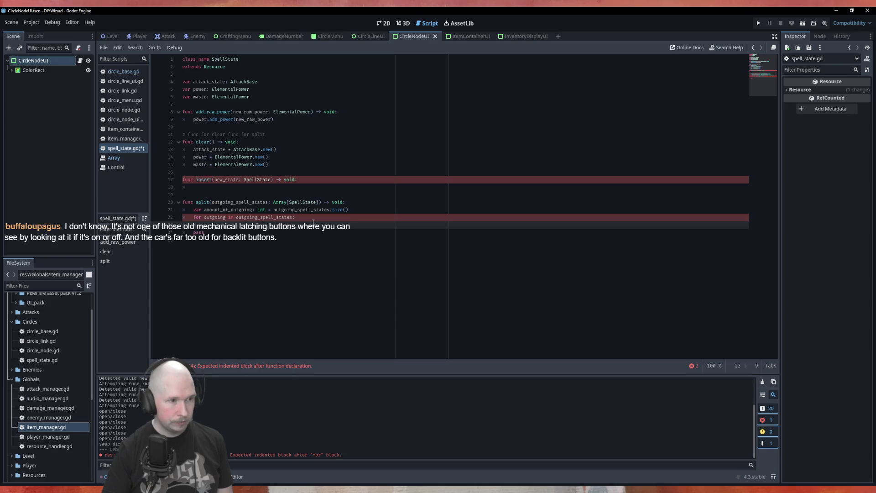
key(ctrl+v)
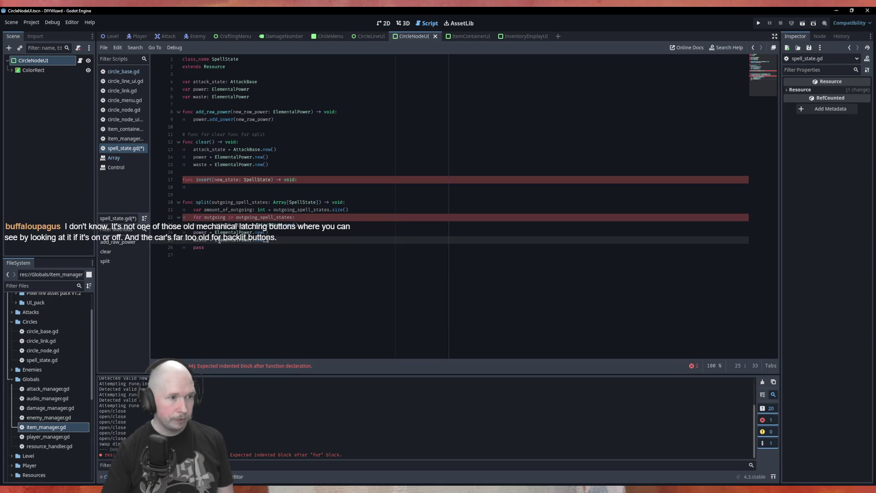
click(192, 240)
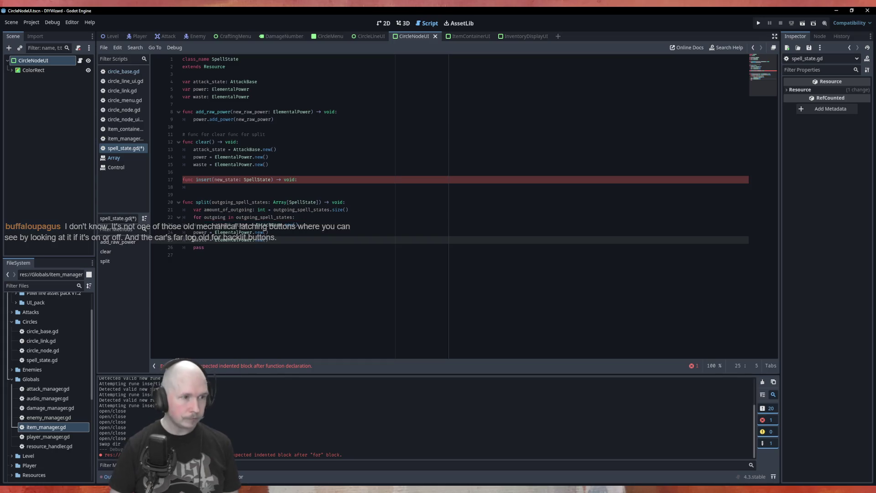
key(Tab)
key(Up)
key(Tab)
key(Up)
key(shift+Tab)
- Prefix all three pasted lines with 'outgoing.' using multiple carets, then paste the original assignments after them
key(shift+alt+Down)
key(shift+alt+Down)
text(outgoing)
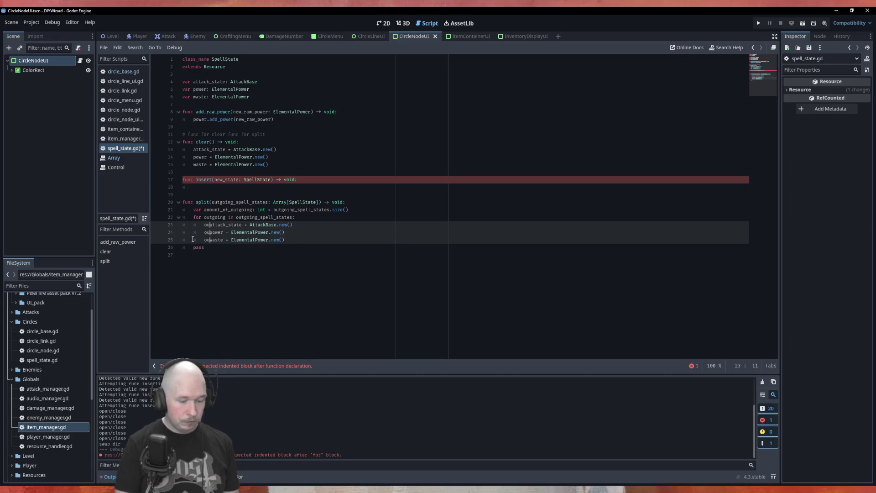
text(.)
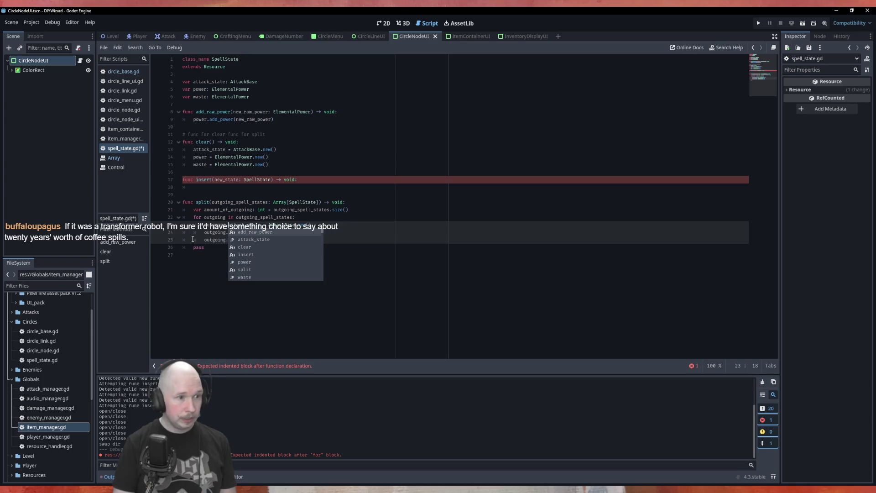
click(301, 232)
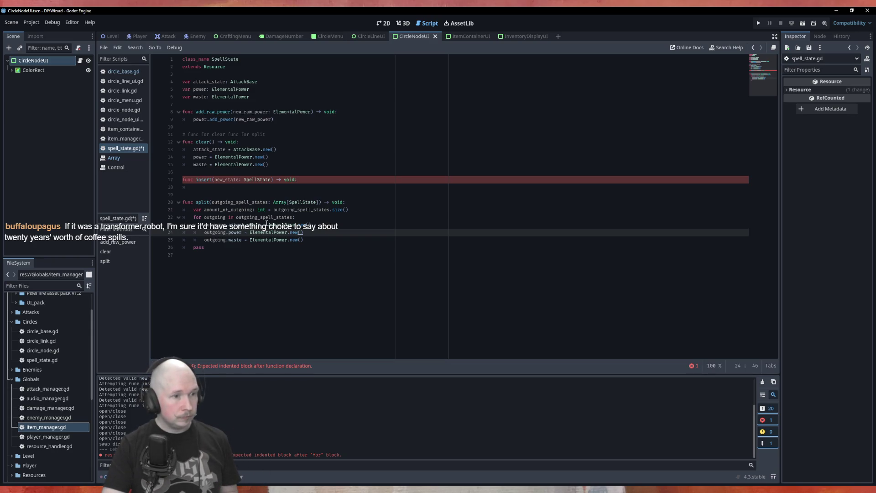
click(322, 235)
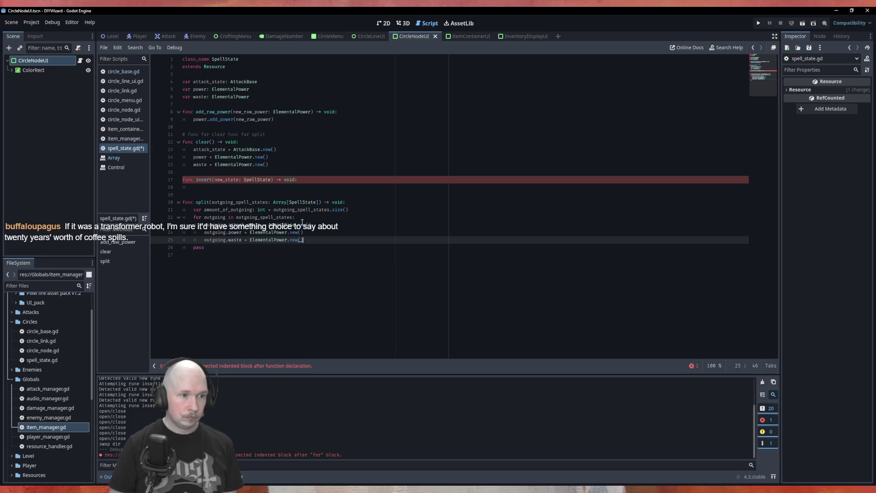
key(Up)
key(Up)
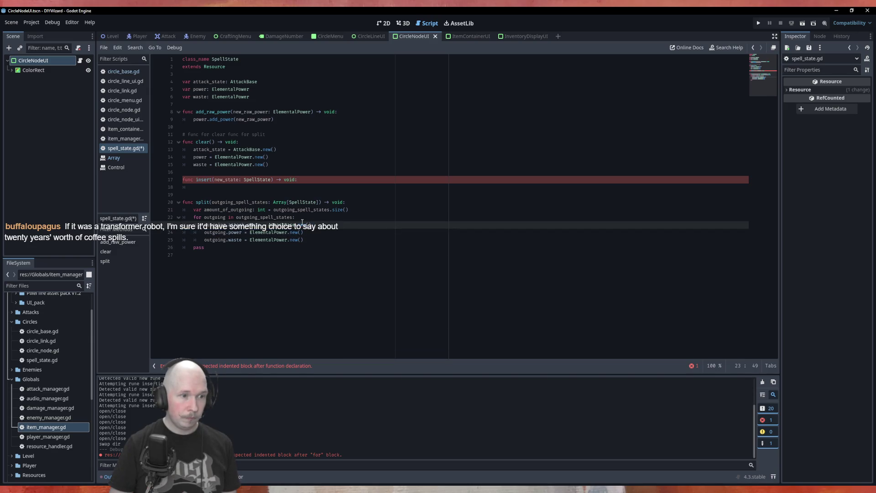
key(shift+alt+Down)
key(shift+alt+Down)
key(ctrl+v)
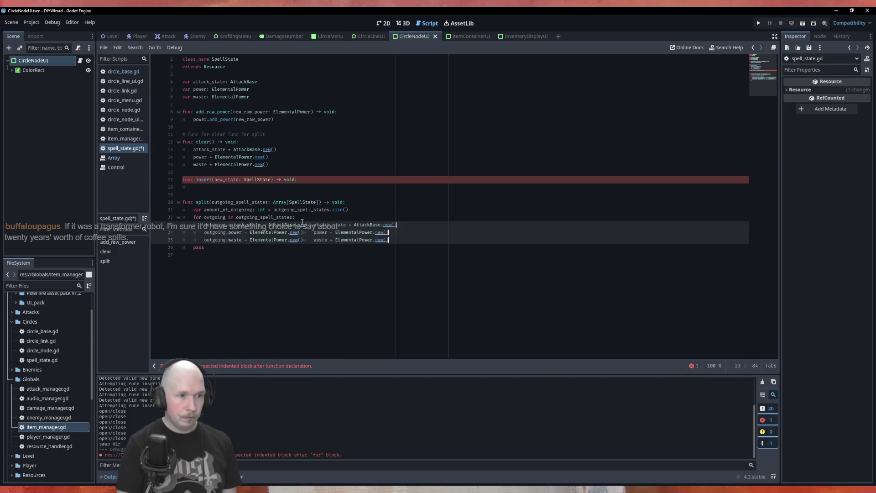
- Strip the class names and .new() constructors from the right-hand sides of the three outgoing assignments
key(BackSpace)
key(BackSpace)
key(BackSpace)
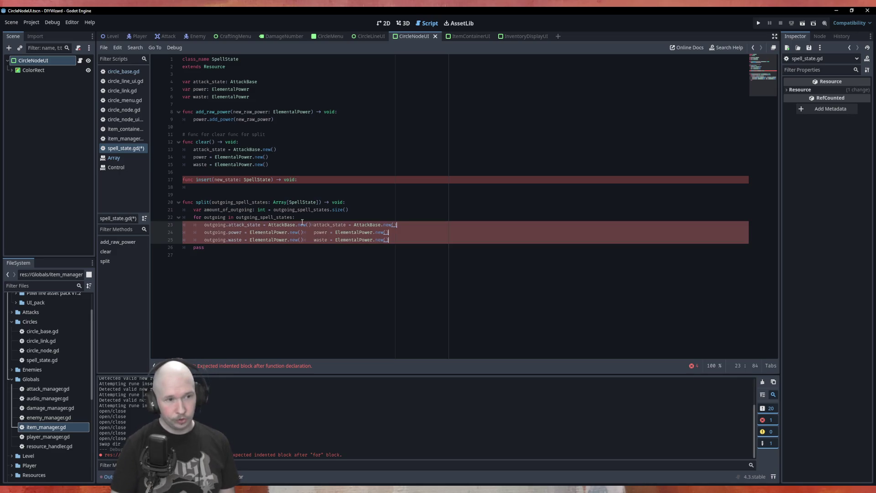
key(BackSpace)
key(BackSpace)
key(BackSpace)
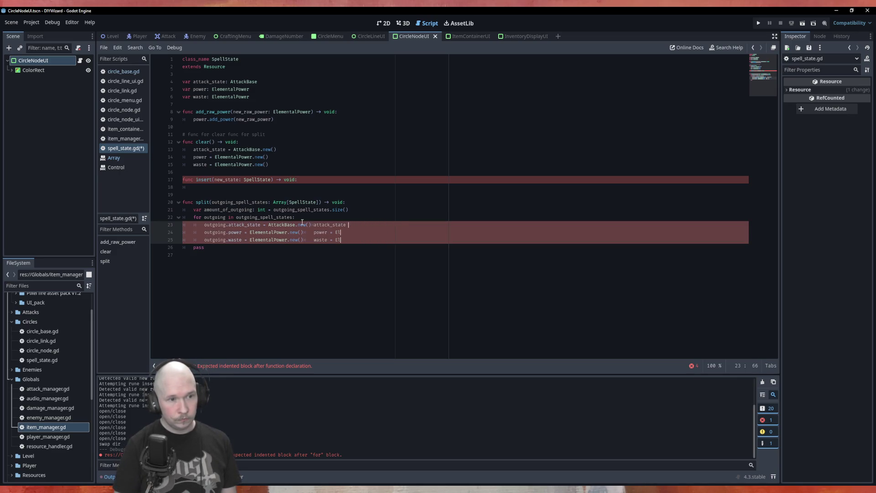
text(te)
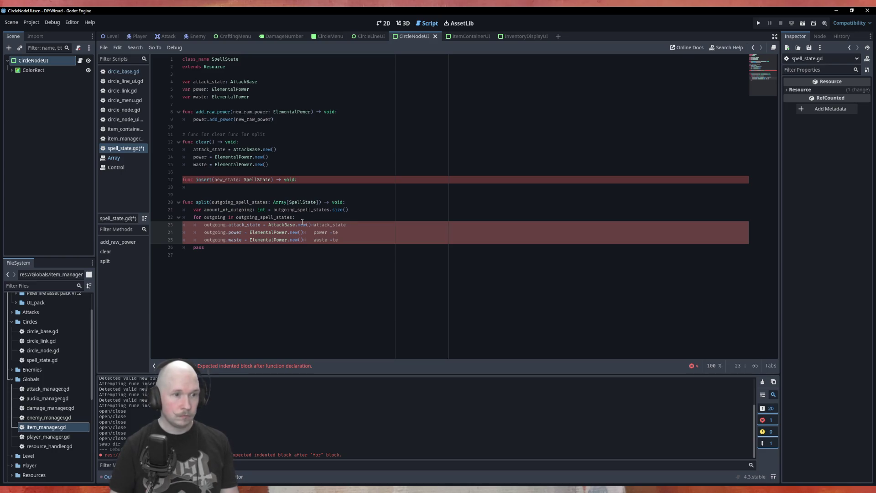
key(Escape)
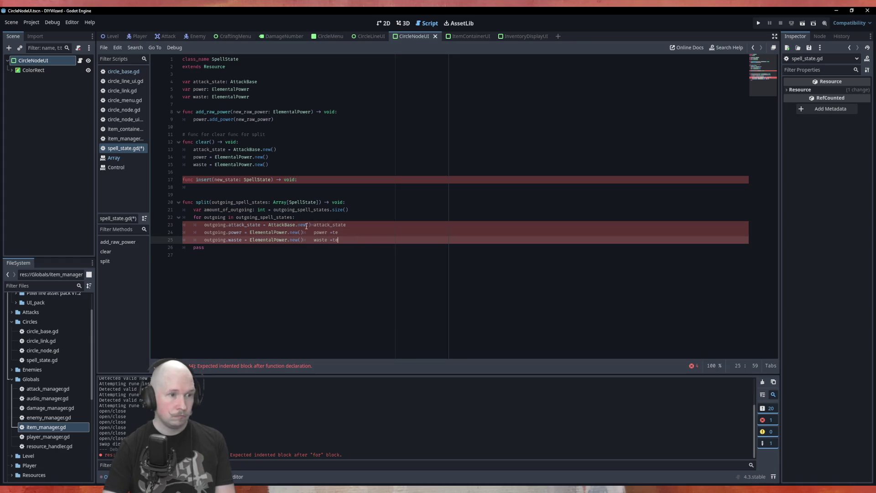
click(269, 224)
double_click(281, 224)
key(BackSpace)
double_click(269, 233)
key(BackSpace)
double_click(269, 239)
key(BackSpace)
mouse_move(269, 240)
mouse_down()
mouse_move(248, 241)
mouse_move(269, 224)
mouse_move(247, 232)
mouse_up()
key(BackSpace)
key(BackSpace)
key(BackSpace)
key(BackSpace)
key(BackSpace)
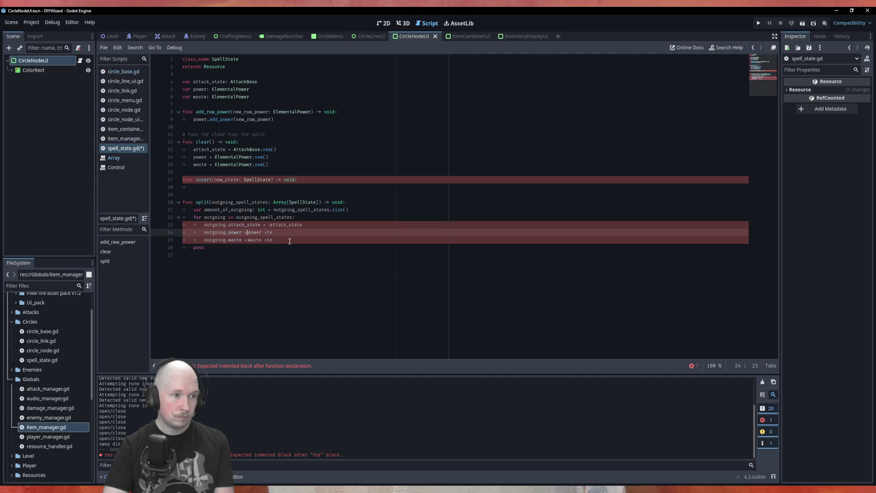
- Clean up stray spaces, characters and duplicate equals so each line reads outgoing.x = x, then save spell_state.gd
key(Down)
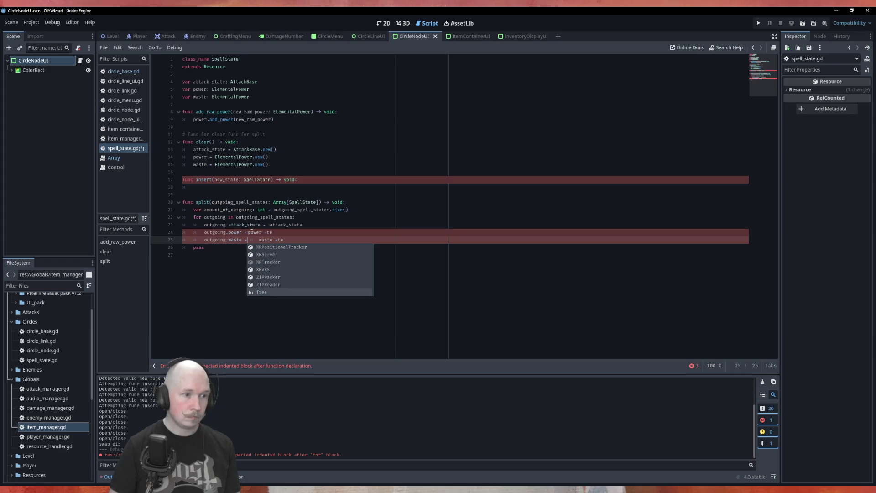
key(Delete)
key(Delete)
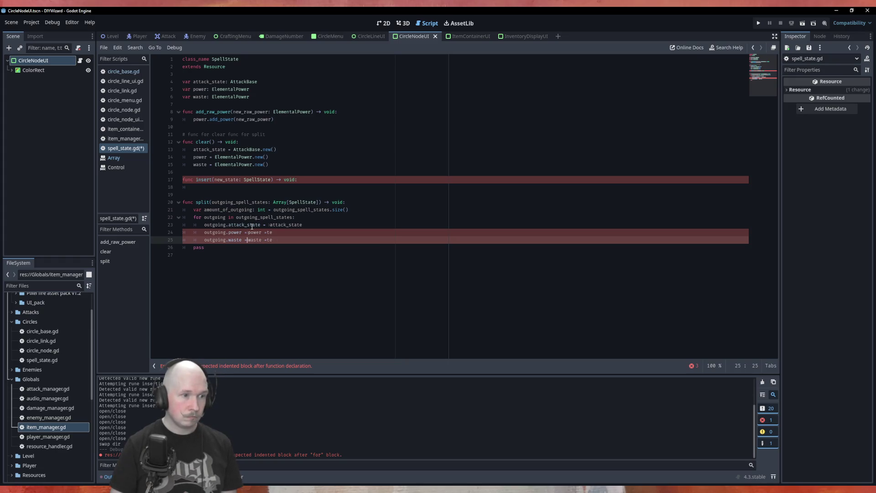
key(Up)
key(Escape)
key(Up)
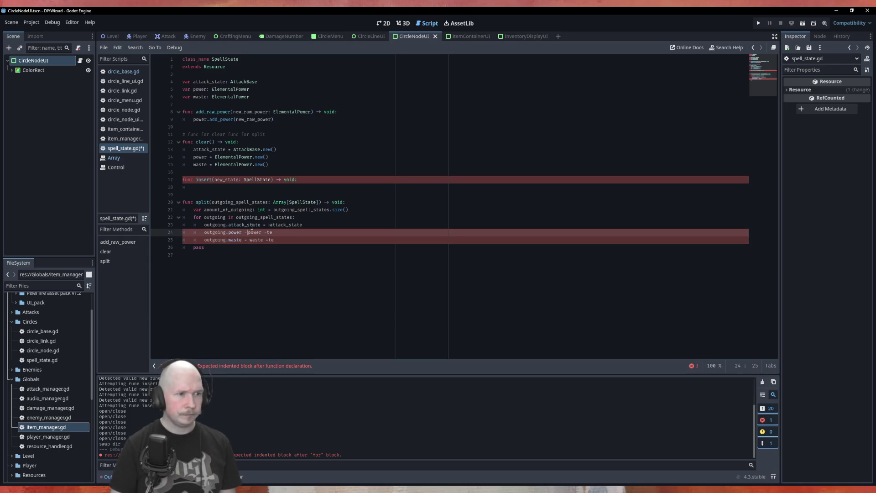
key(End)
key(BackSpace)
key(BackSpace)
key(Down)
key(Delete)
key(Delete)
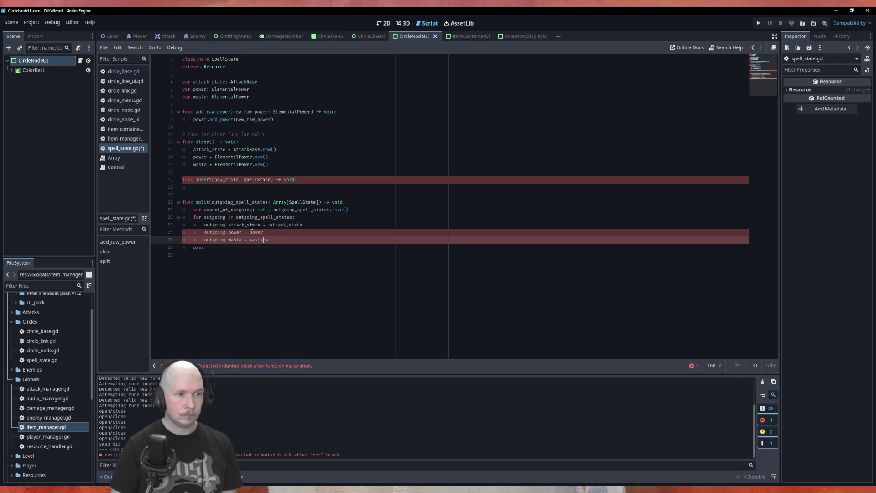
click(268, 224)
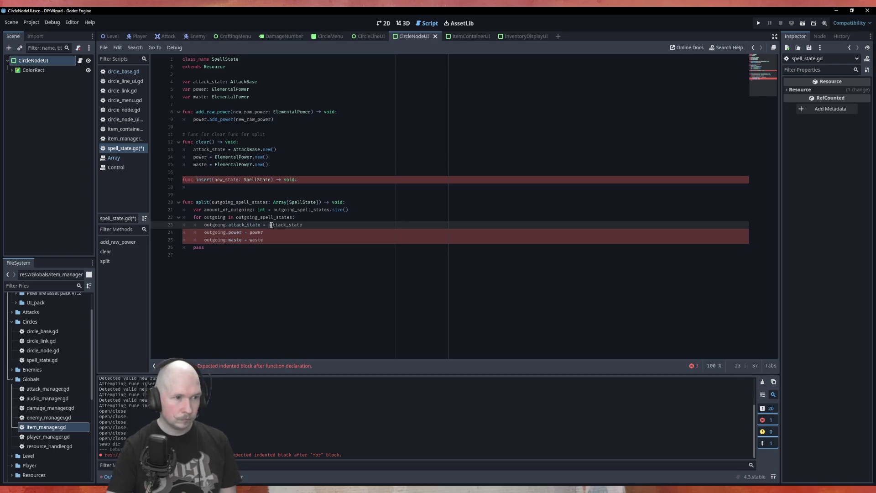
key(ctrl+s)
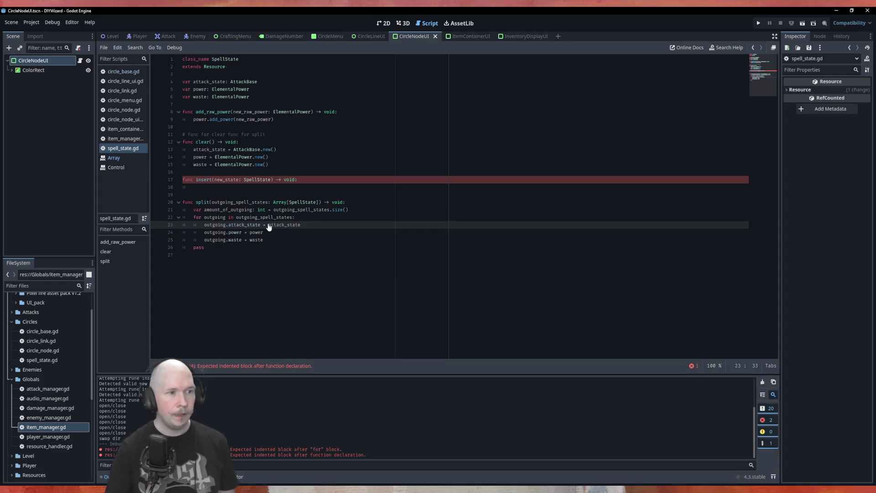
key(Down)
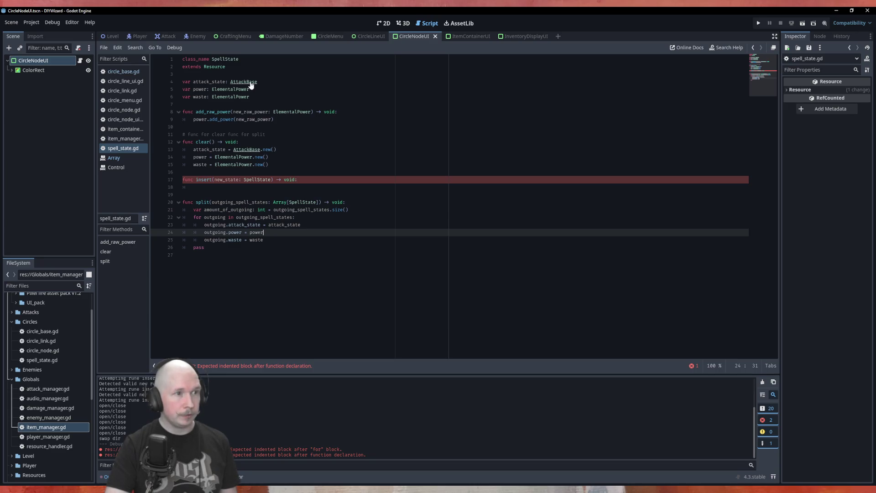
- In the ElementalPower script, add 'func split(divide_by: float) -> ElementalPower' below get_total
ctrl+click(239, 90)
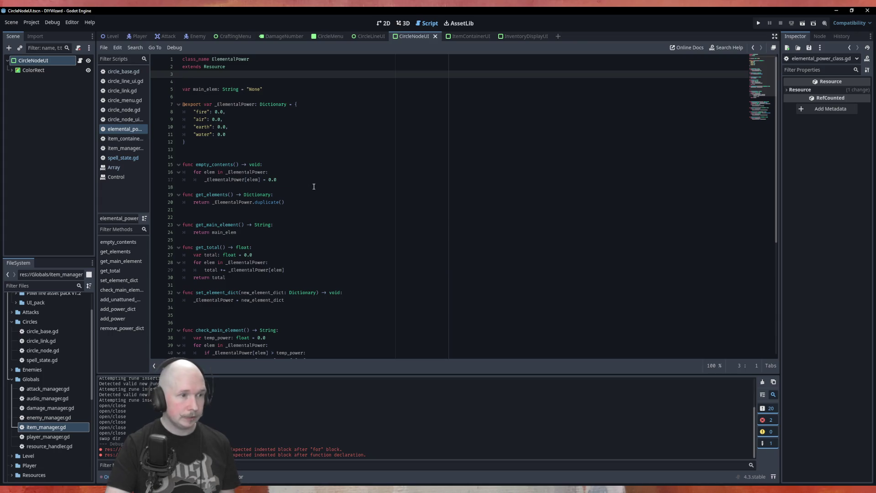
scroll(314, 187, down, 7)
scroll(345, 260, down, 2)
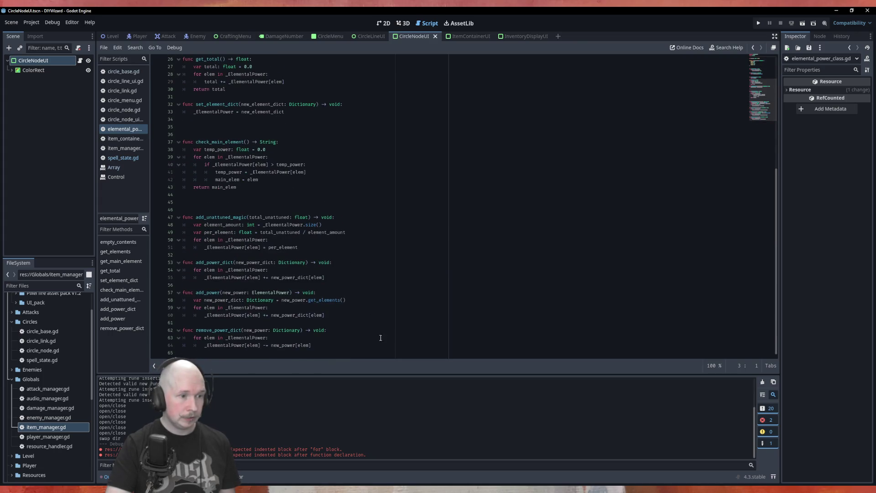
click(226, 198)
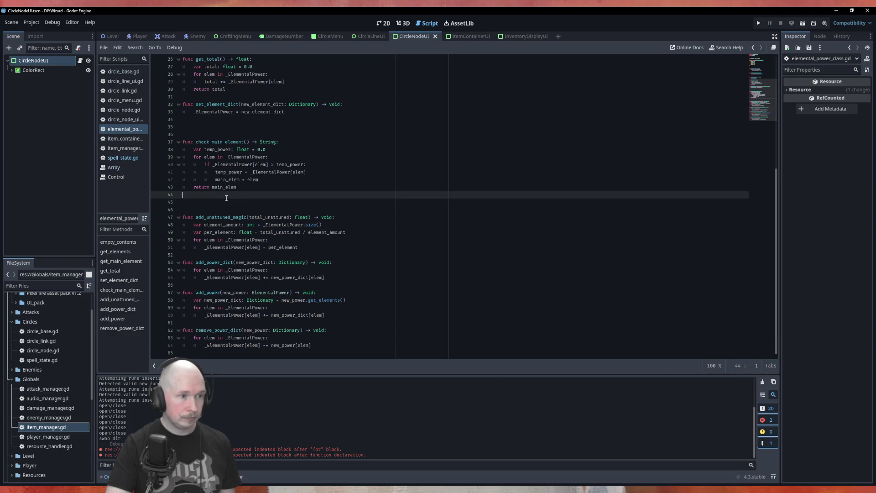
key(Return)
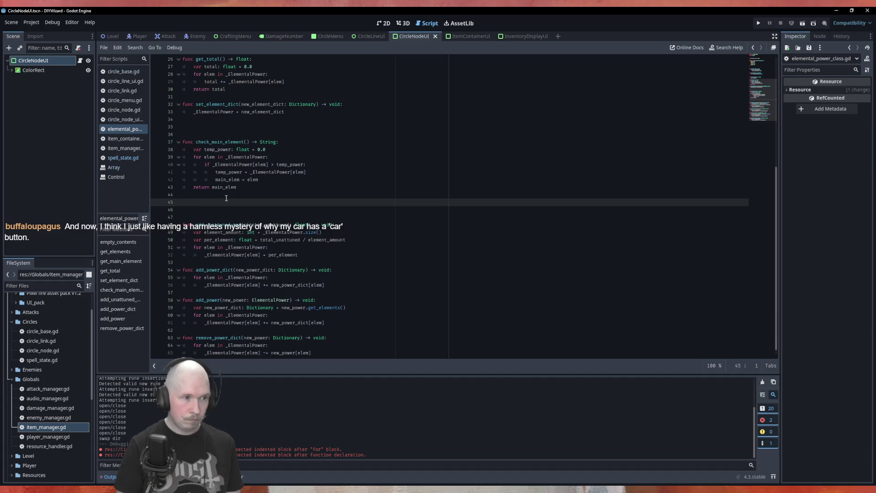
key(BackSpace)
key(Down)
key(Down)
key(Down)
key(Up)
key(Up)
key(Up)
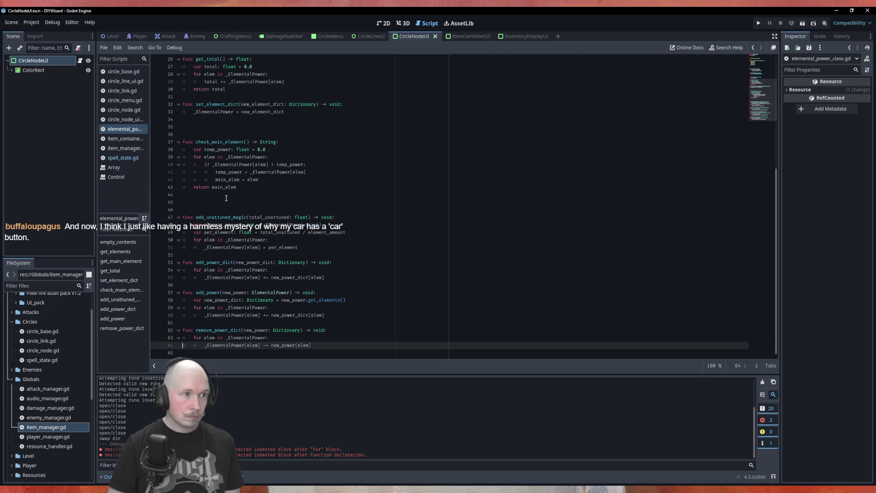
key(Return)
text(func)
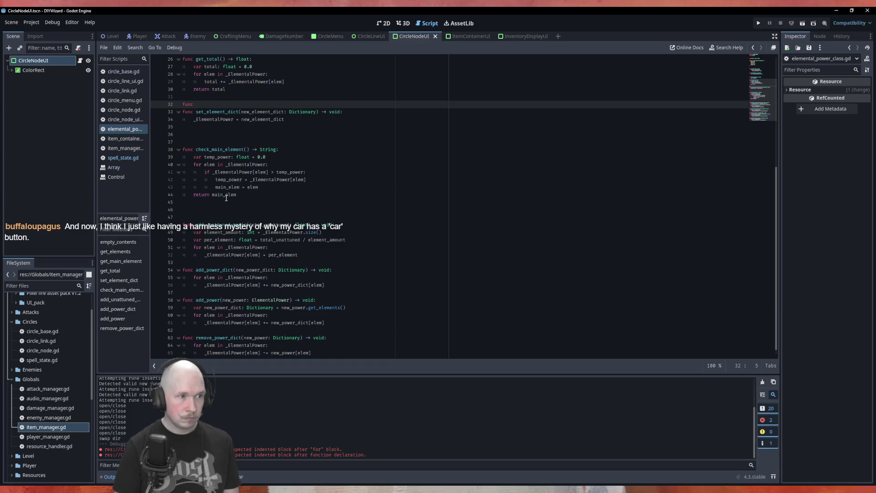
text( split)
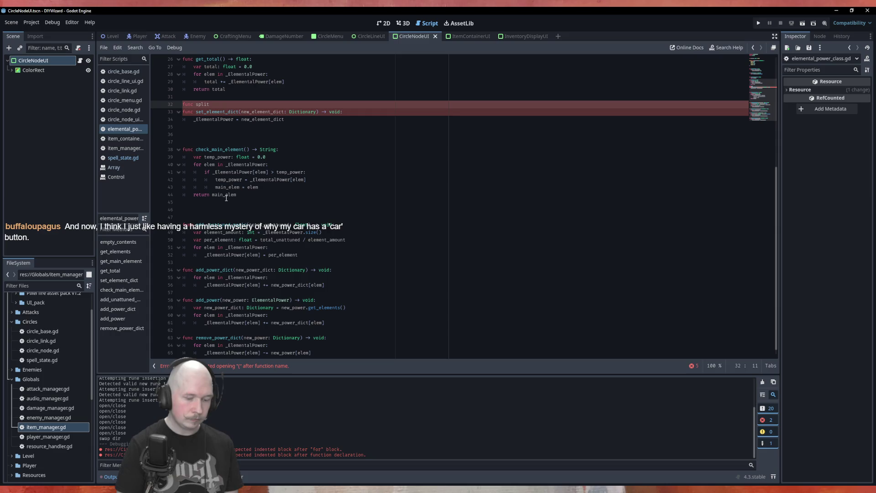
text(()
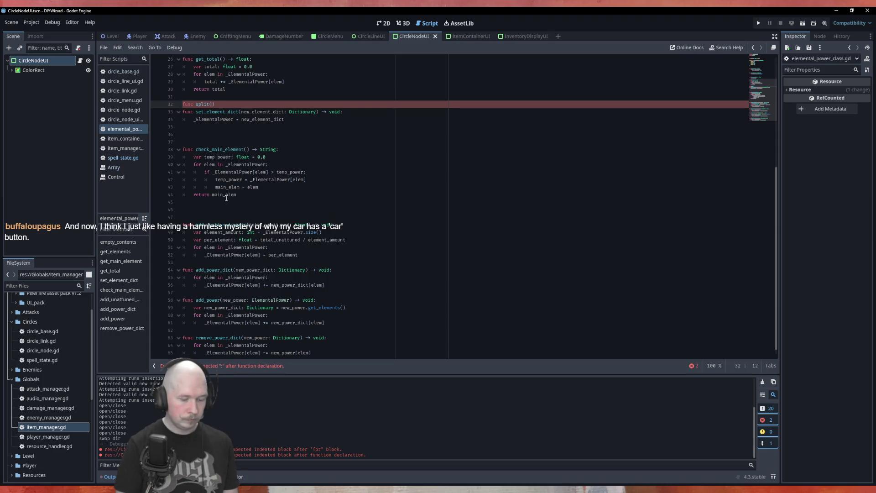
text(divide)
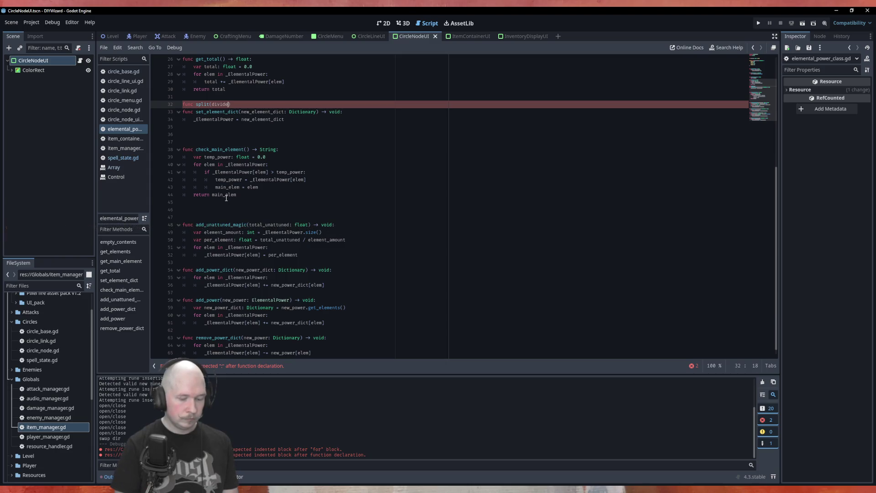
text(_by: fl)
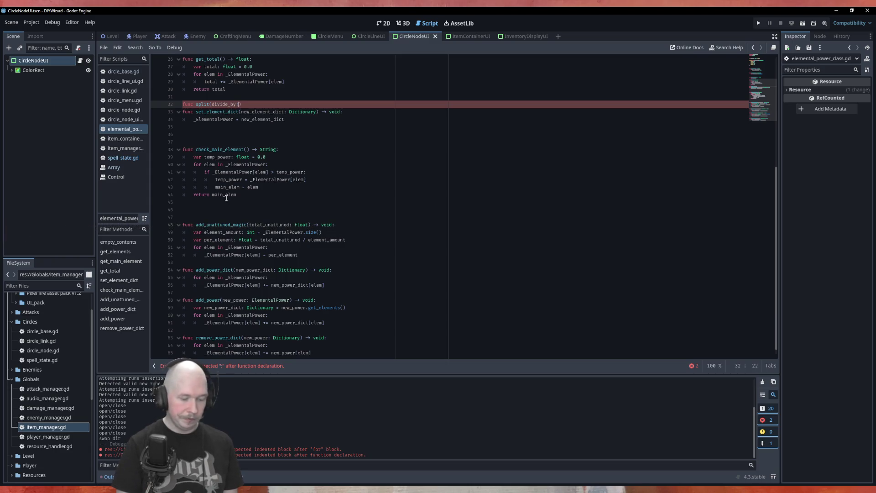
text(oat) -> E)
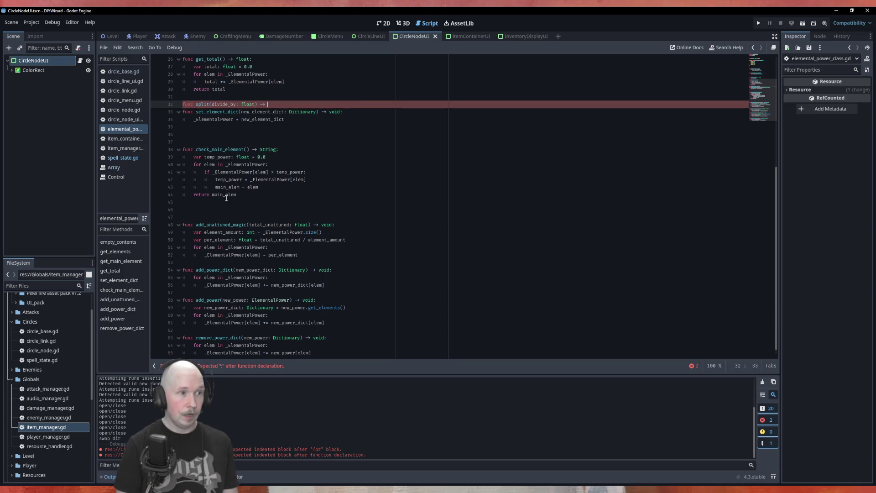
text(le)
key(Return)
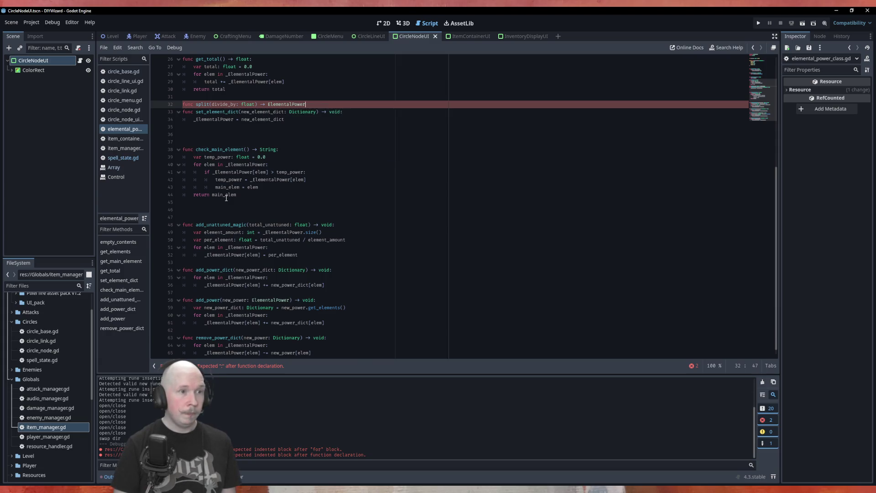
- End the split declaration with a colon and start an indented empty body line
text(:)
key(Return)
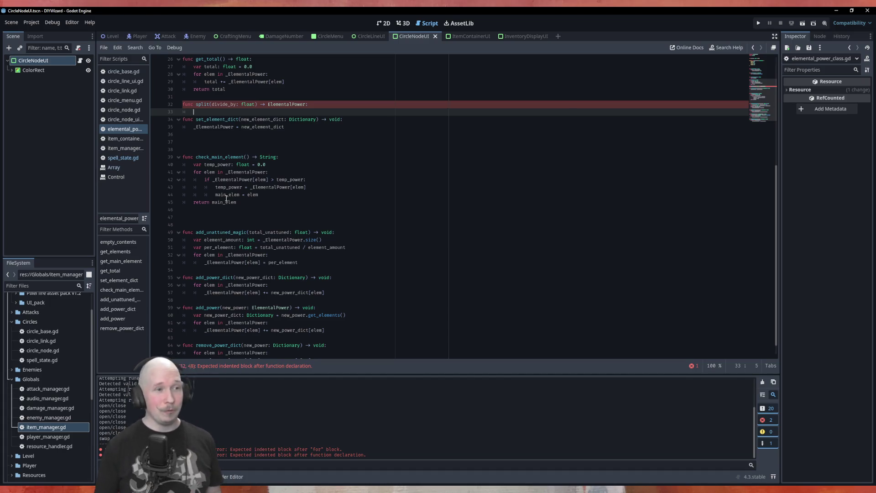
scroll(226, 197, up, 8)
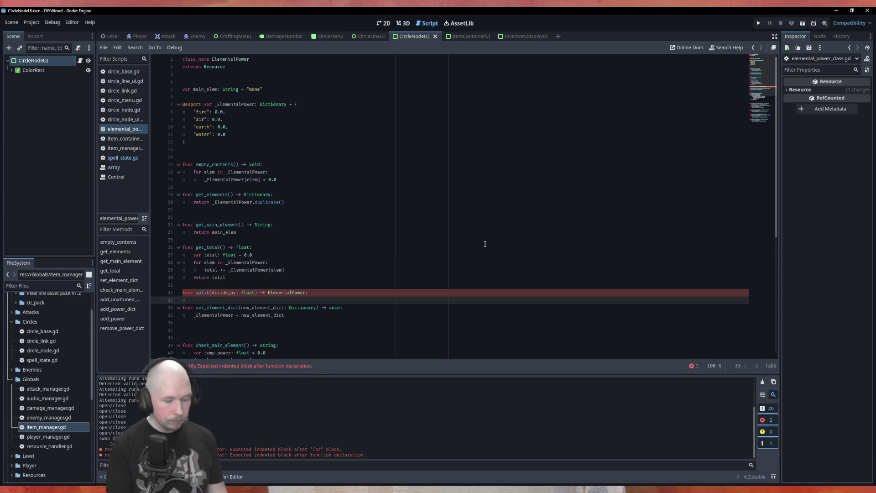
- Declare var new_power: ElementalPower = ElementalPower.new() as the first line of split
text(var )
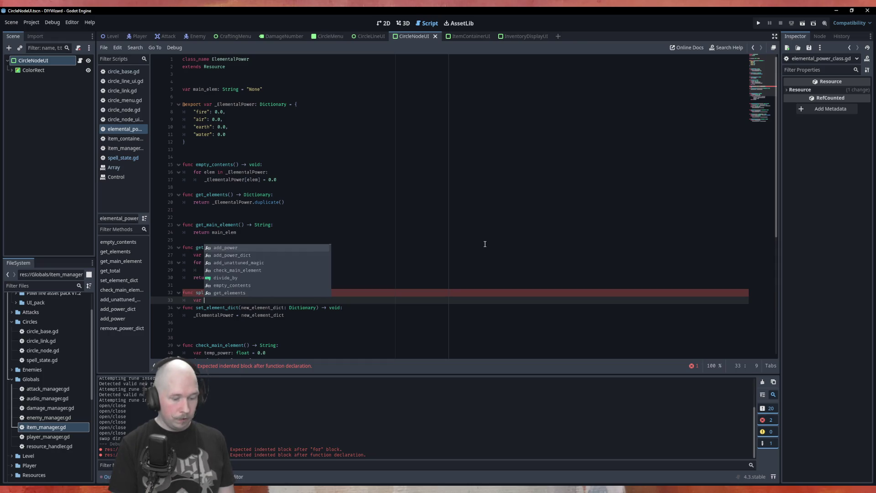
text(Elem)
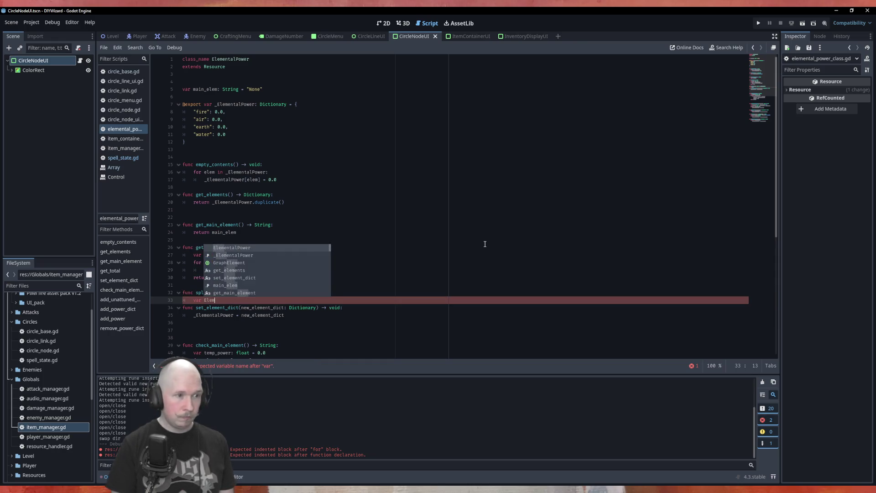
key(BackSpace)
key(BackSpace)
key(BackSpace)
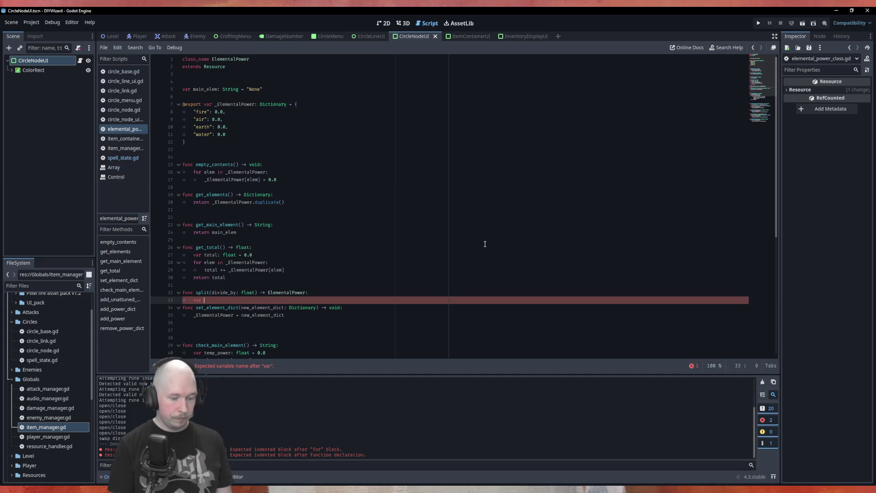
text(new_)
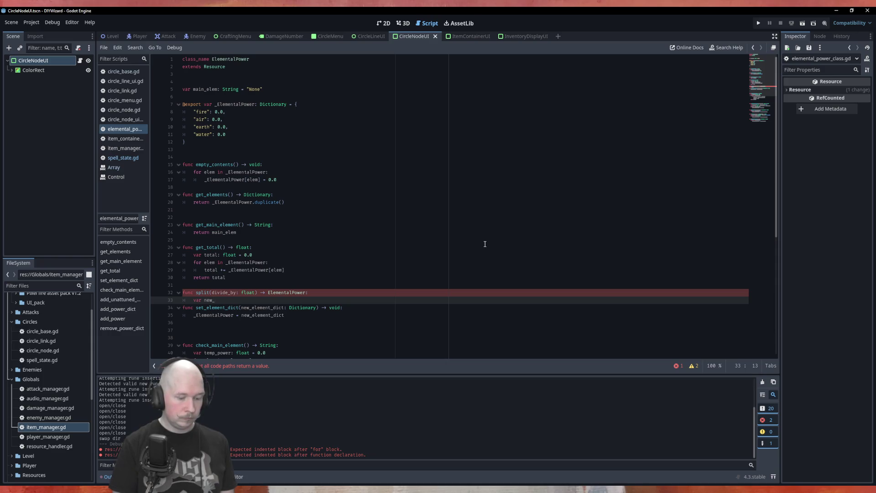
text(power)
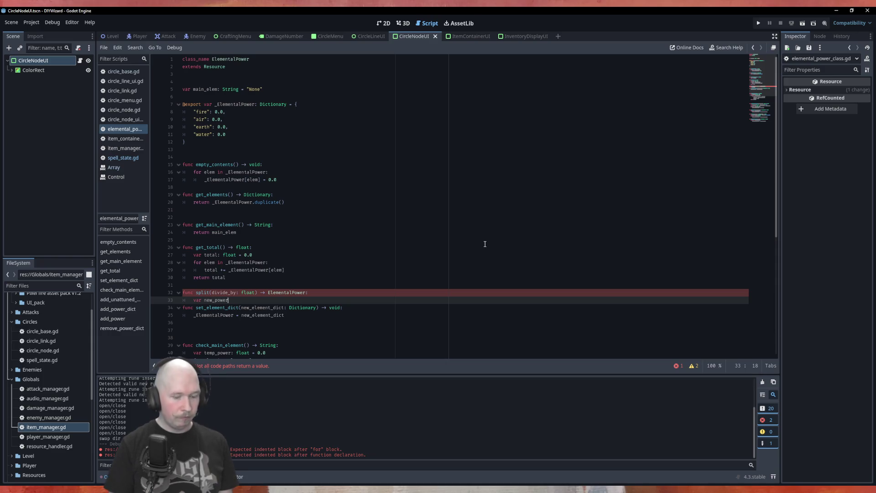
text(: Ele)
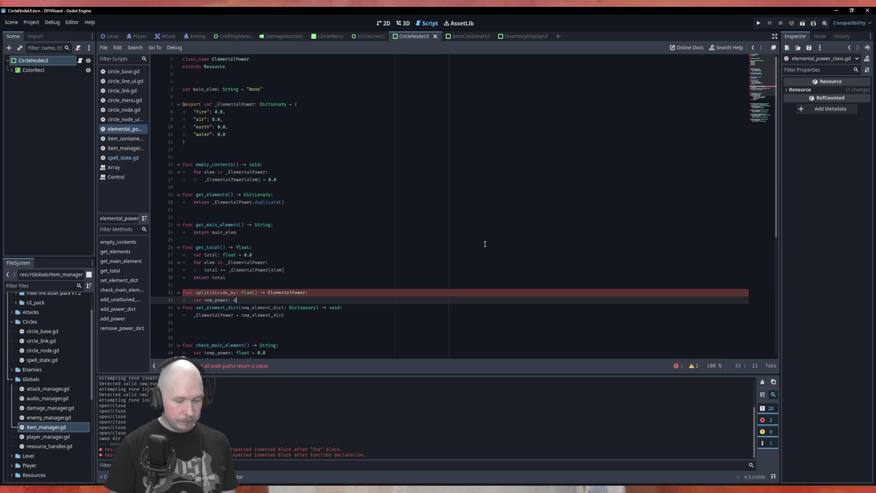
key(Return)
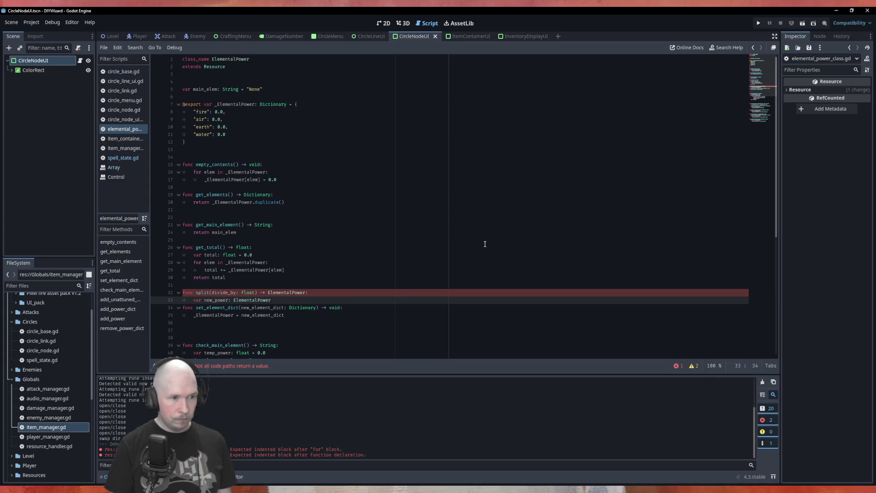
text( = Ele)
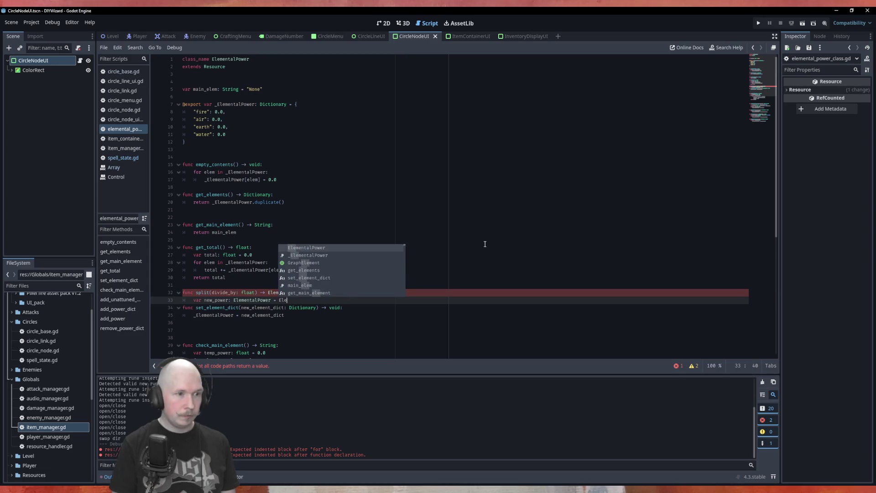
key(Return)
text(ne)
key(Return)
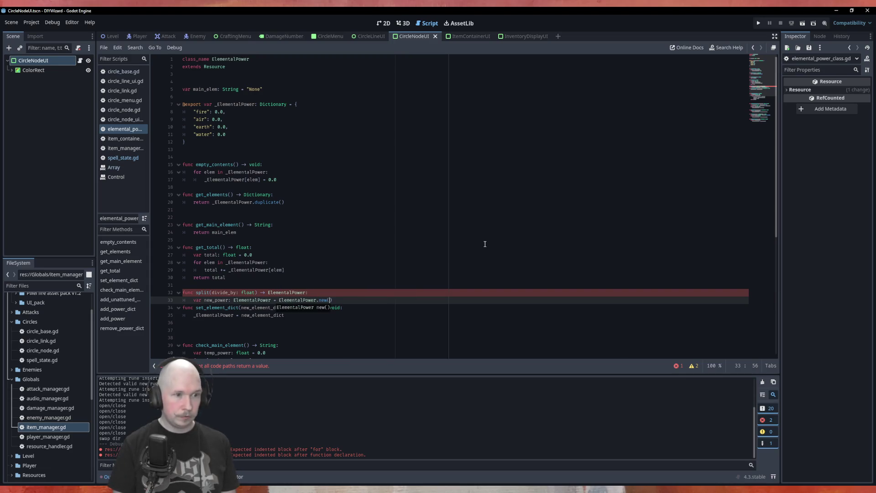
key(Return)
key(BackSpace)
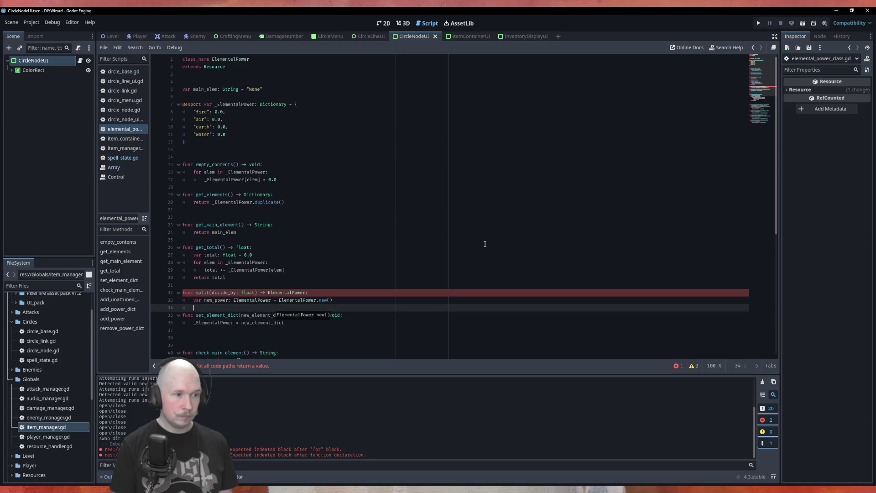
- Add 'return new_power' and a loop over _ElementalPower setting new_power[elem] = _ElementalPower[elem] / divide_by
key(Return)
key(Return)
key(Up)
key(Up)
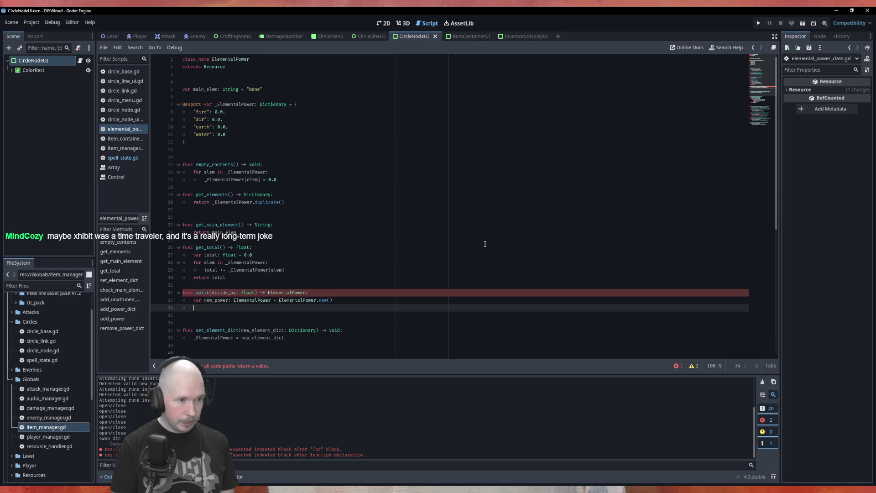
text(ret)
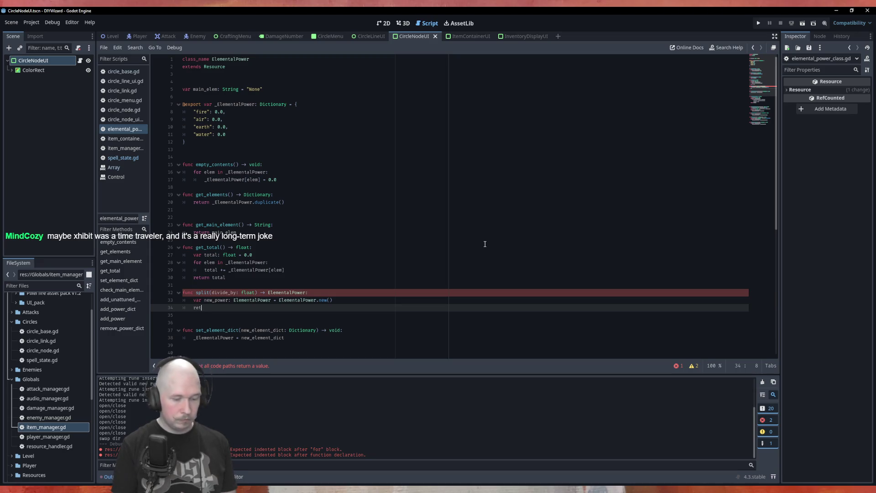
text(urn new_power)
key(Up)
key(End)
key(Return)
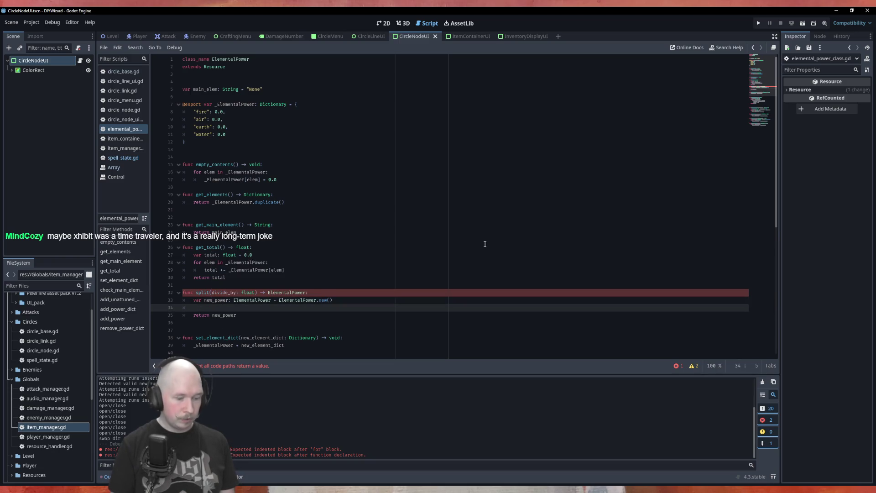
text(for )
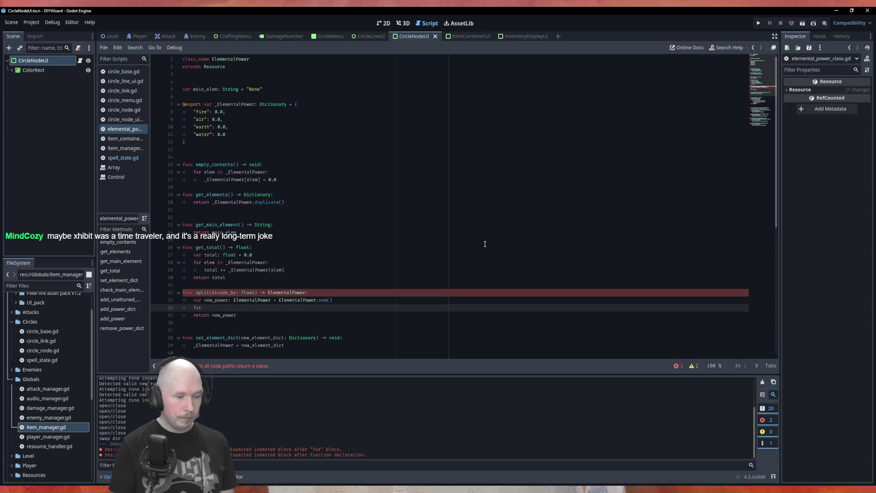
text(elem in )
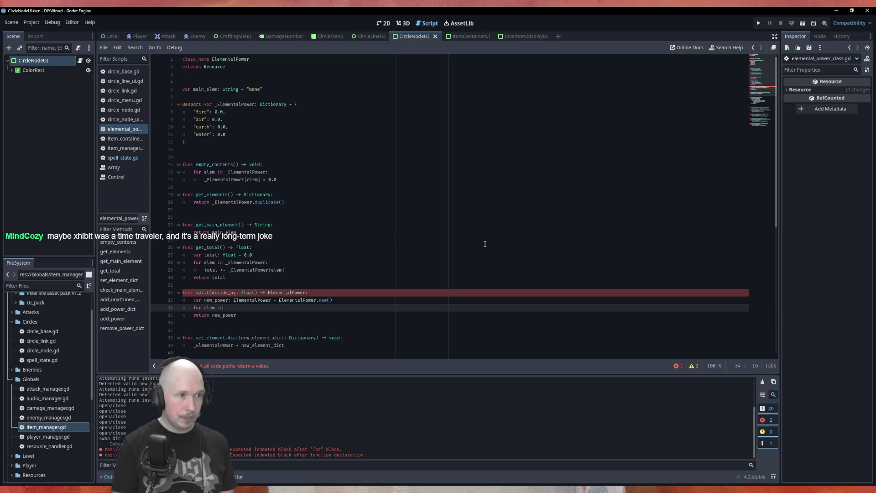
text(_El)
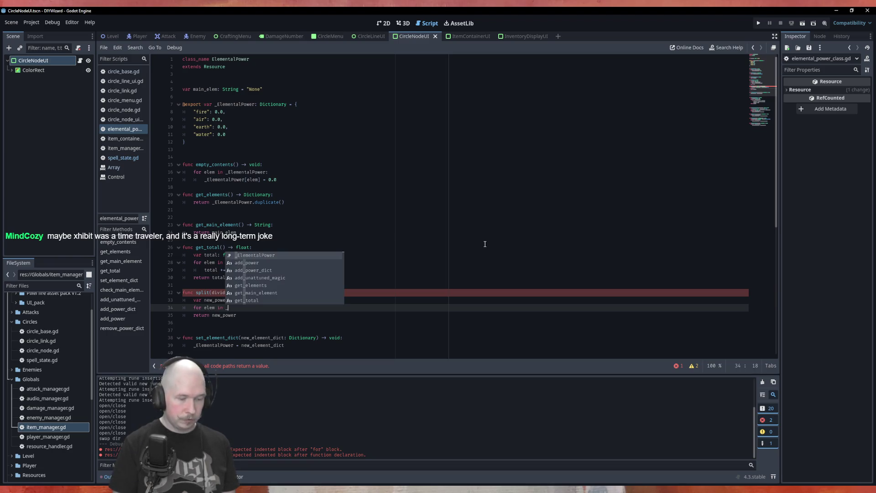
key(Return)
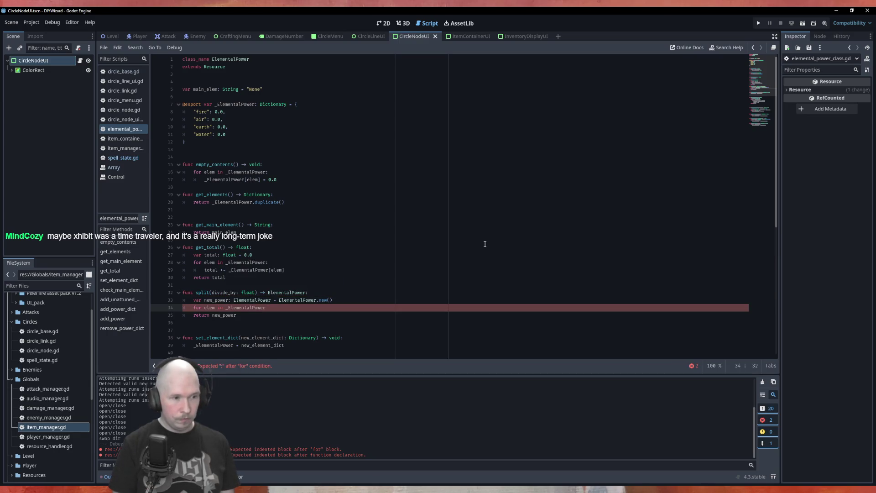
text(:)
key(Return)
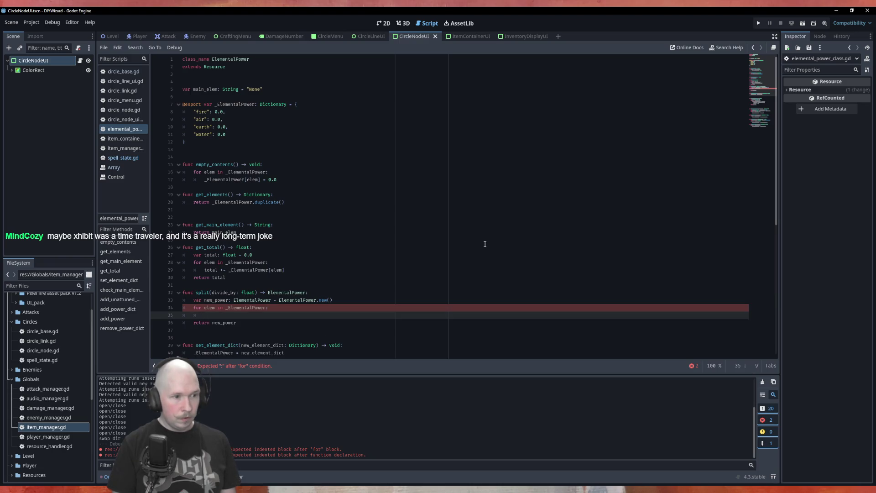
text(new_power)
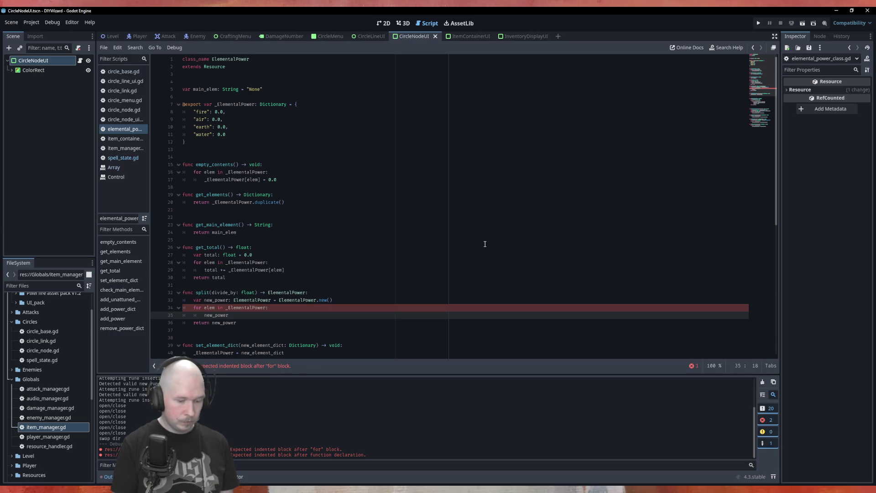
text([elem] )
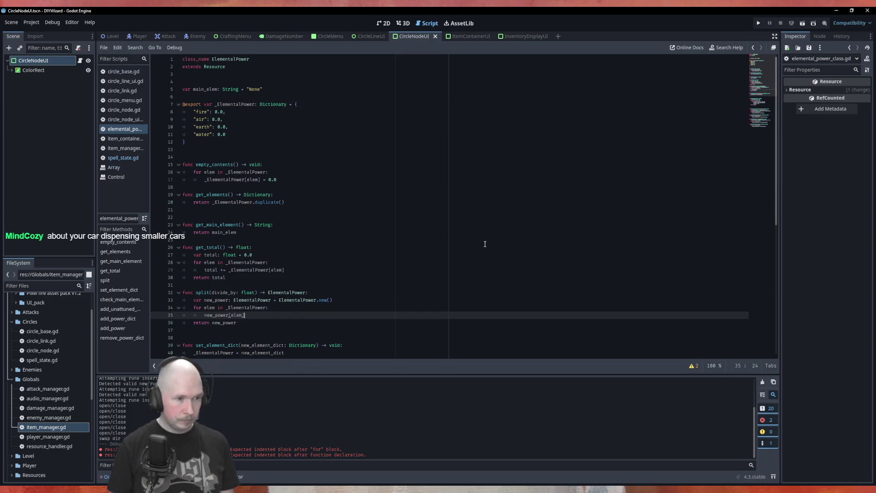
text(= )
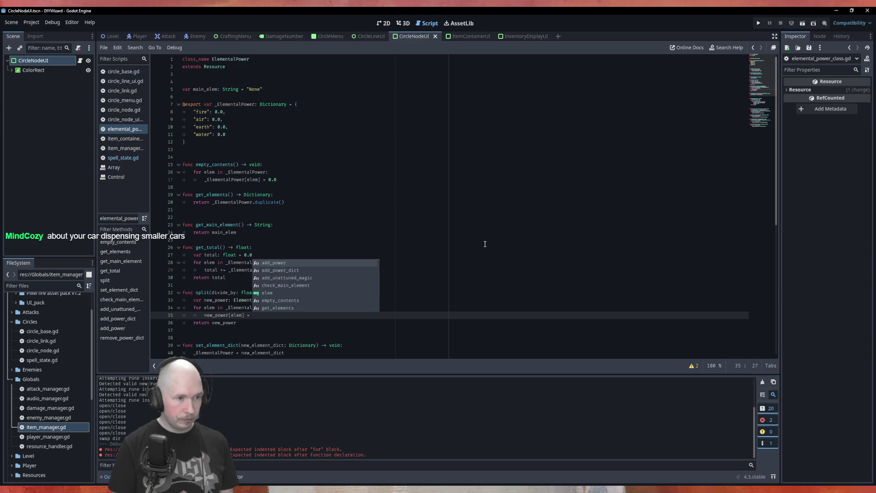
text(_)
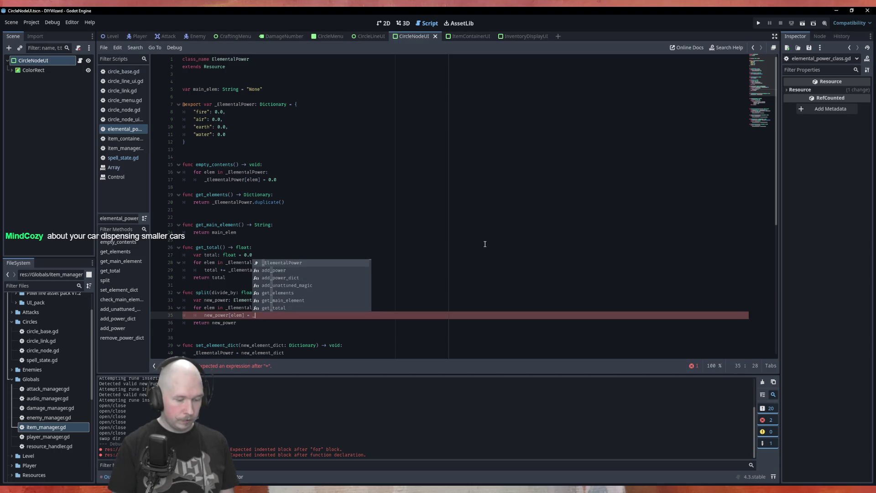
text(ElementalPower[)
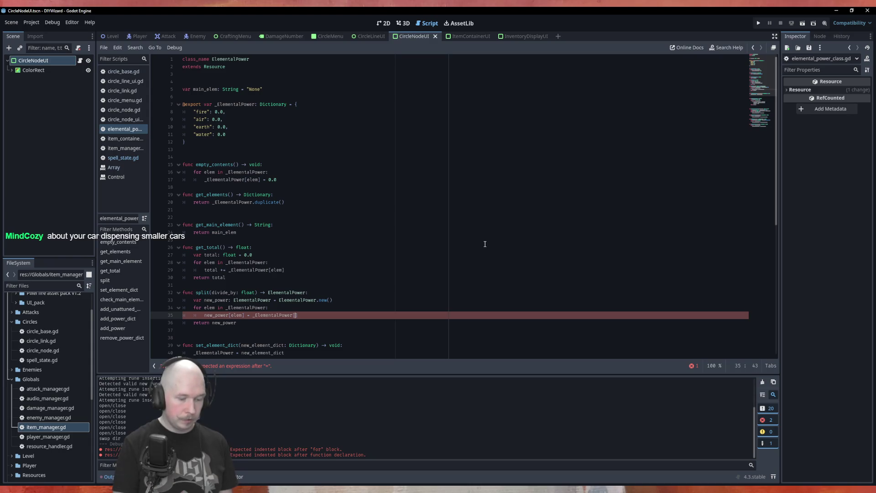
text(elem] )
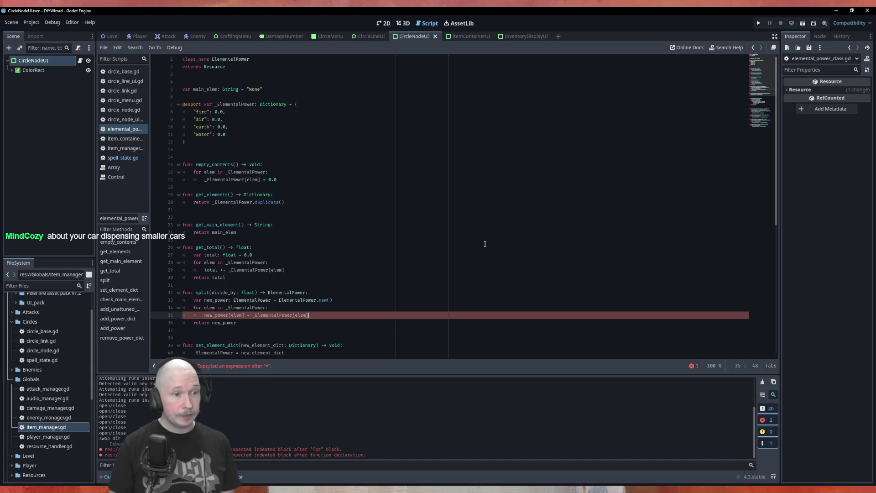
text(/)
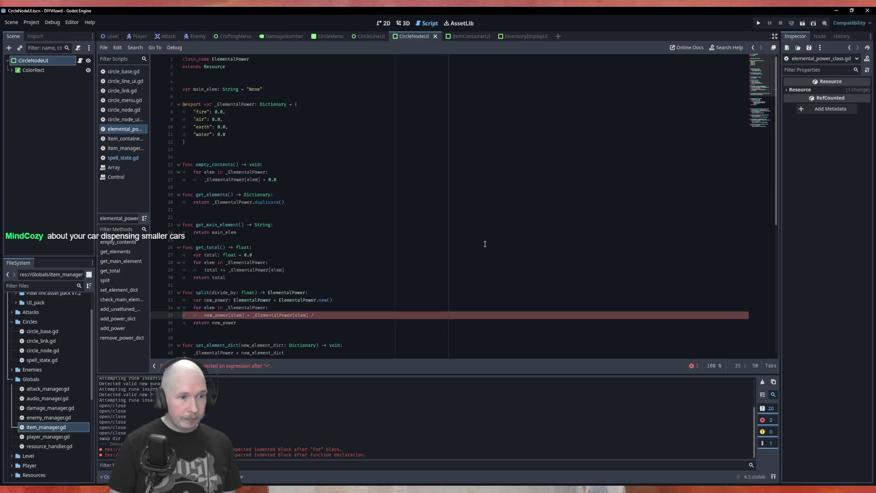
text( div)
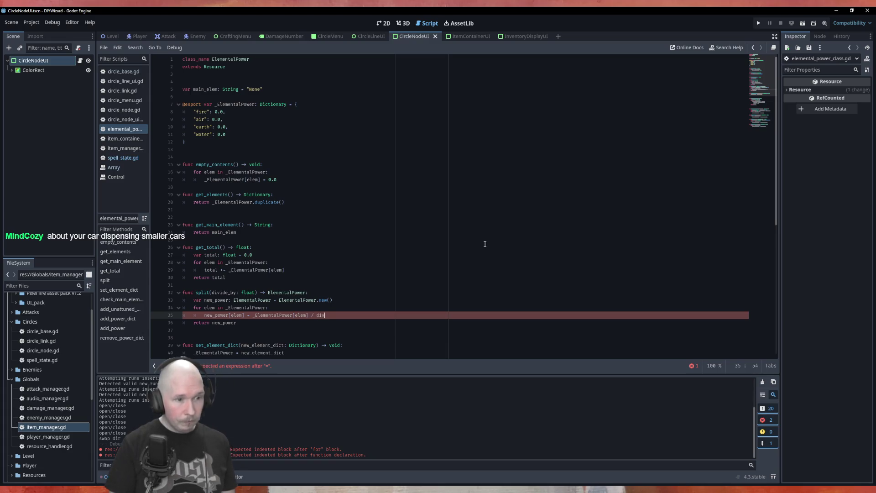
key(Return)
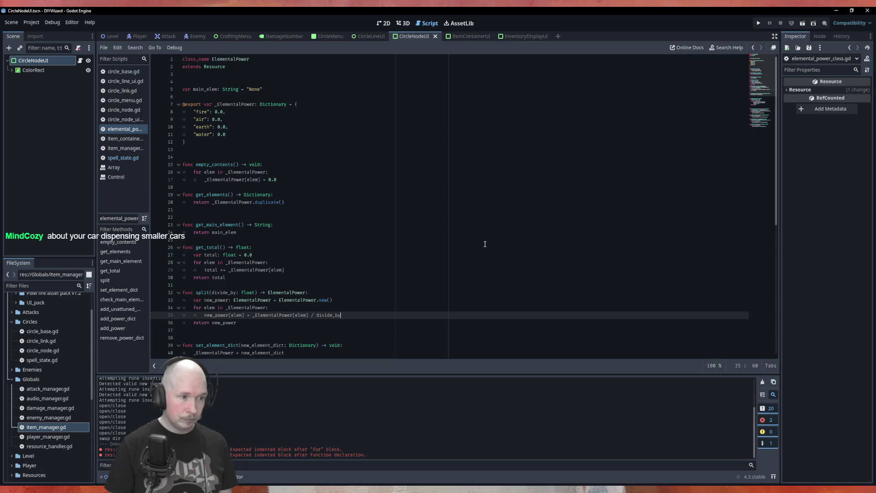
- Change the split function's name to get_divided(divide_by: float) and save the elemental power script
double_click(205, 292)
text(divide)
key(ctrl+s)
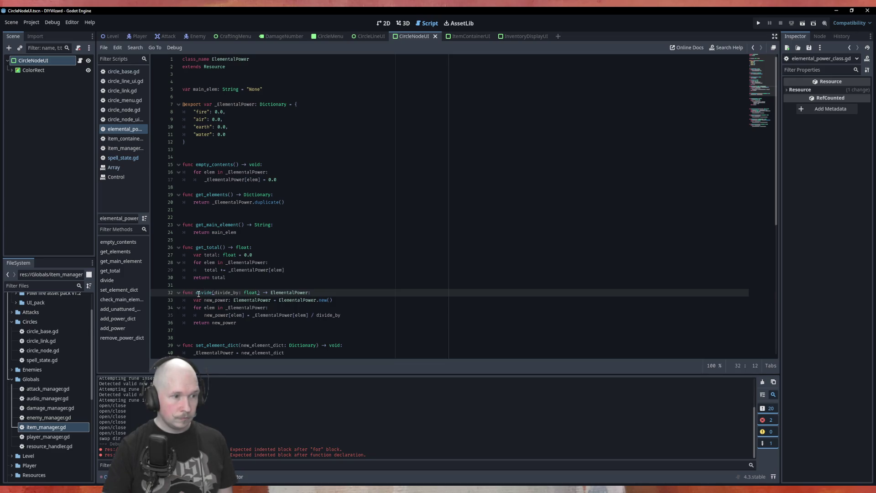
click(197, 293)
text(get_)
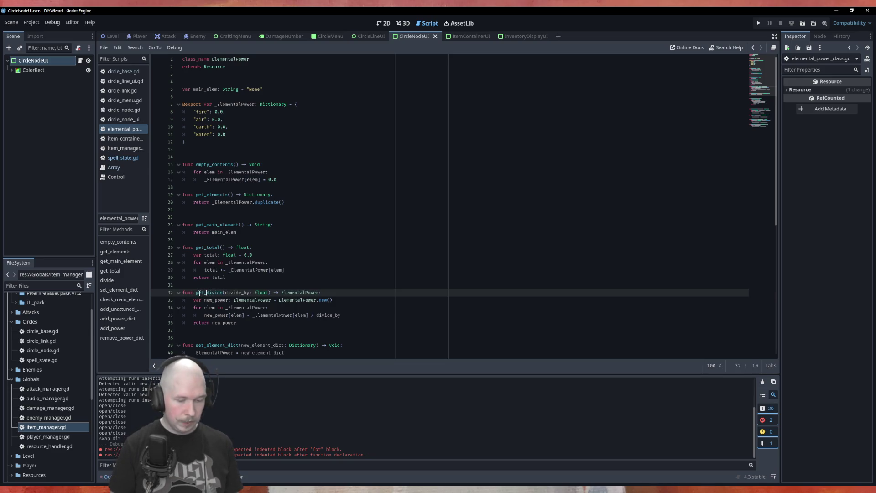
click(223, 293)
text(d)
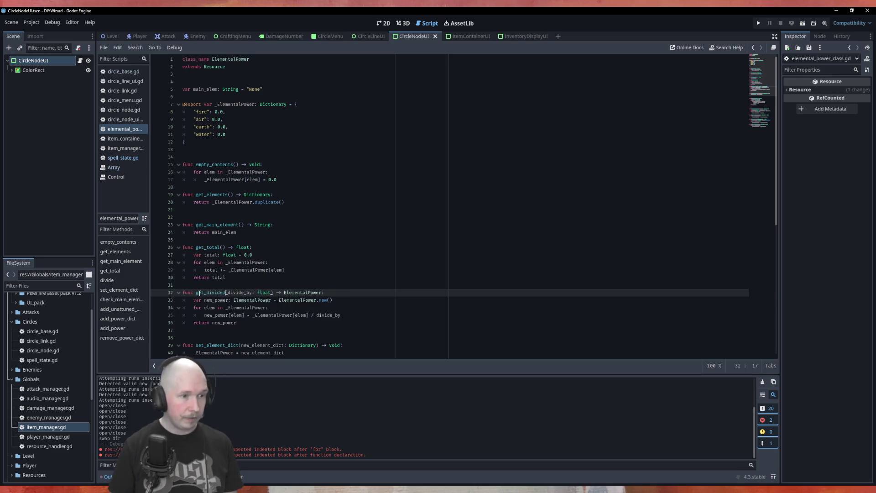
click(260, 280)
key(ctrl+s)
double_click(207, 293)
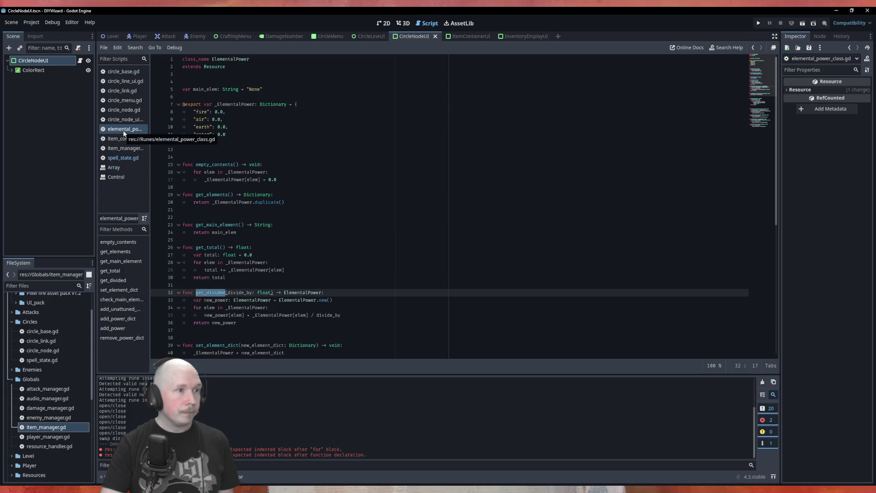
- Look over the while loop in circle_base.gd's breadth_first_search_activation, then switch to spell_state.gd
click(127, 73)
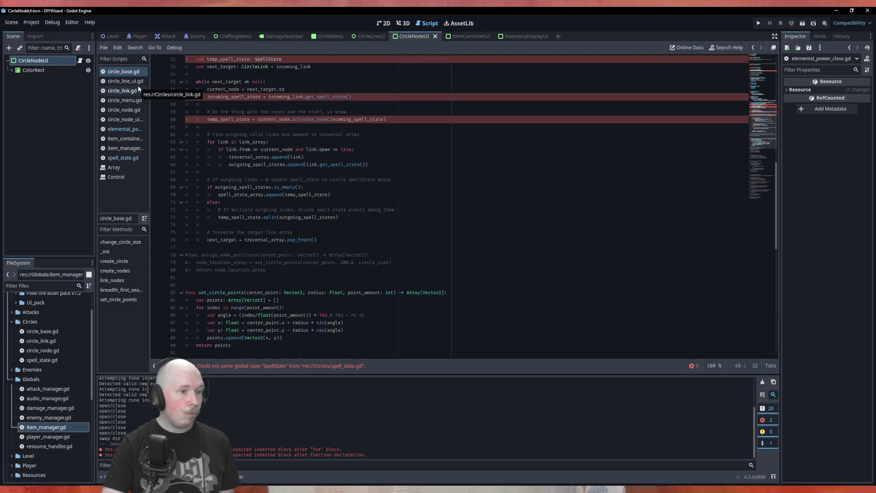
scroll(329, 224, up, 5)
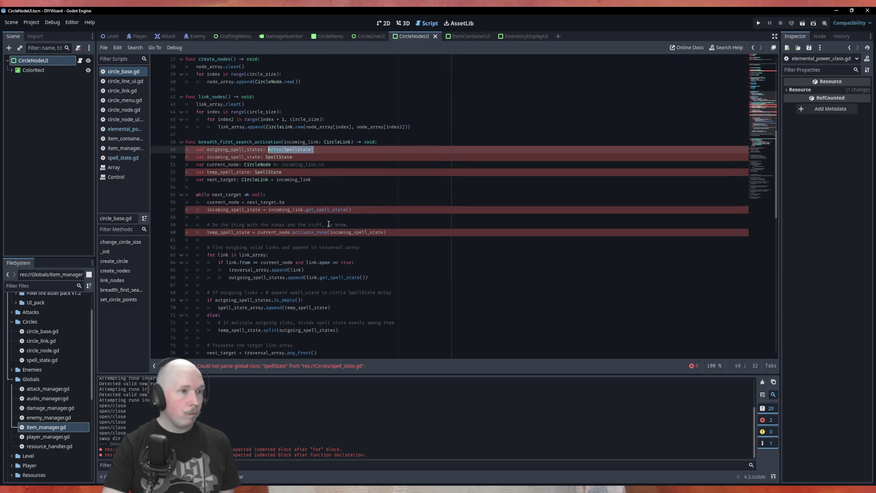
click(345, 193)
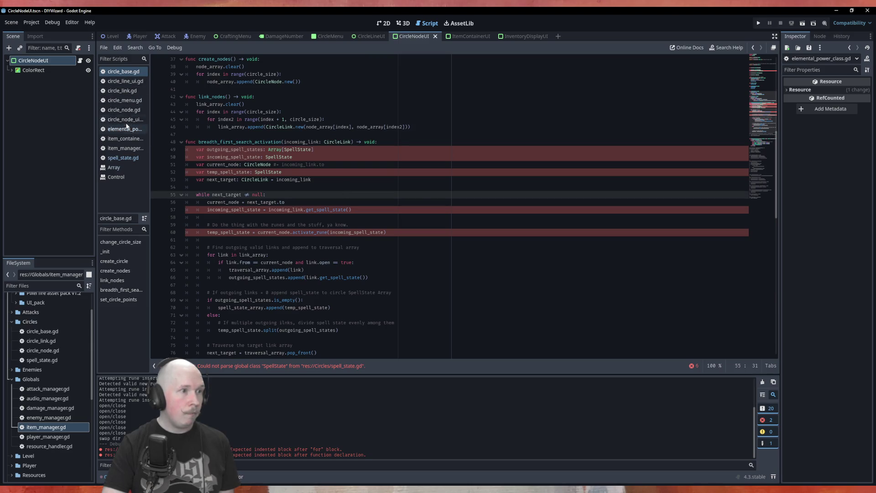
click(123, 157)
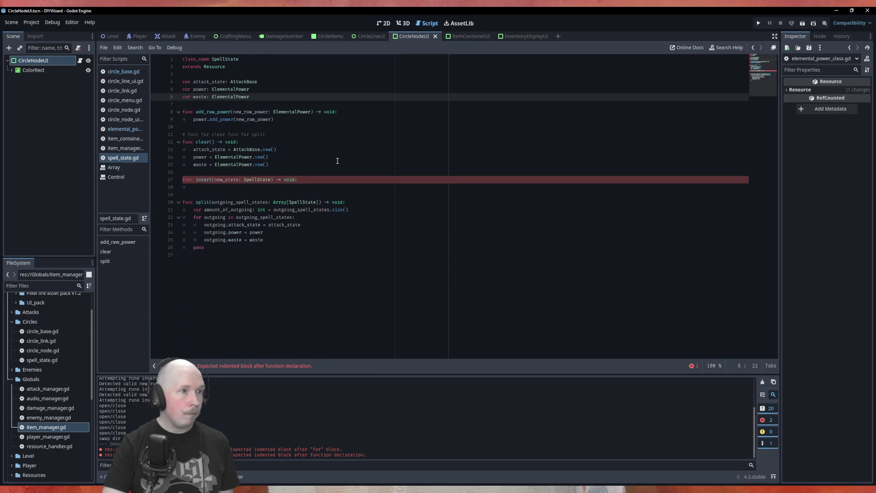
click(313, 89)
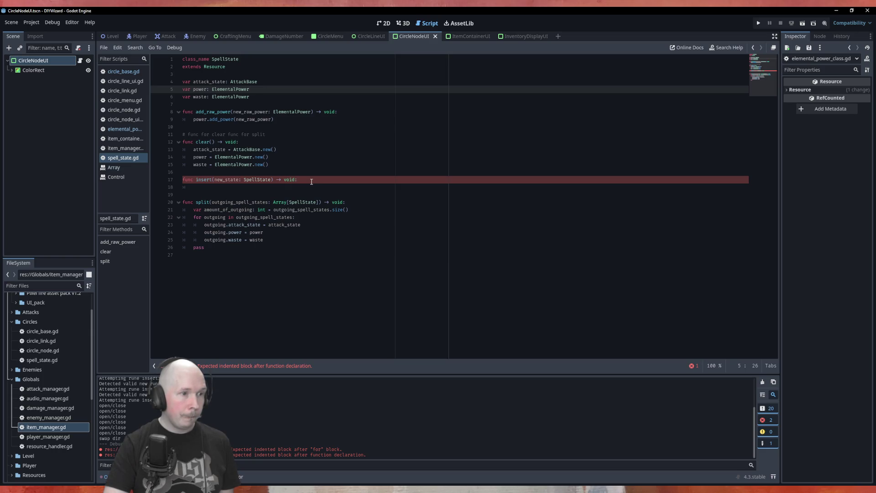
click(183, 180)
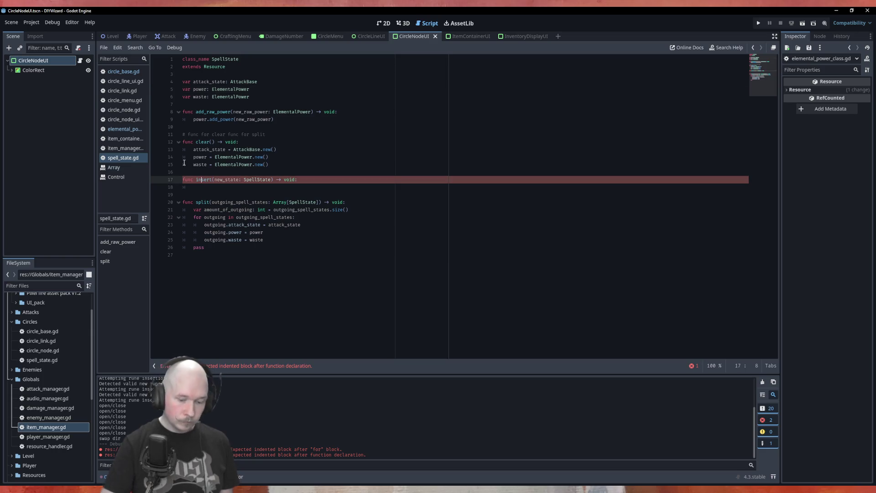
- Comment out line 17's bodiless func insert(new_state: SpellState) -> void with Ctrl+K
key(ctrl+k)
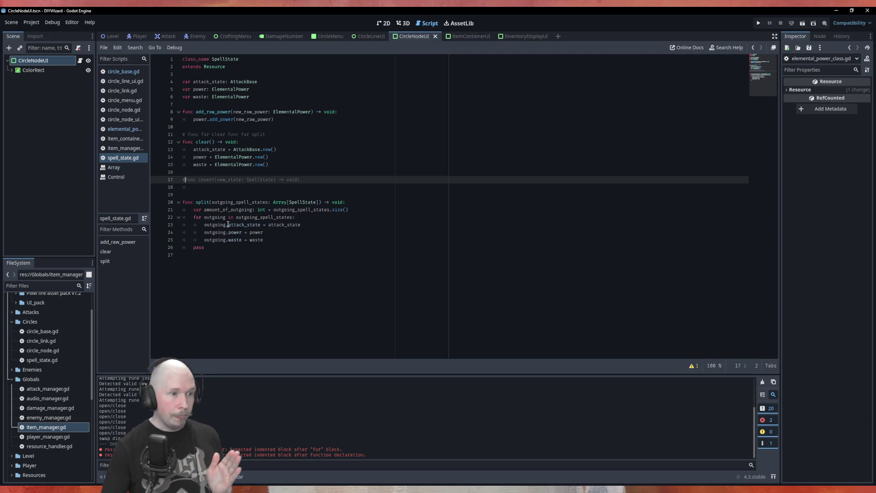
click(277, 225)
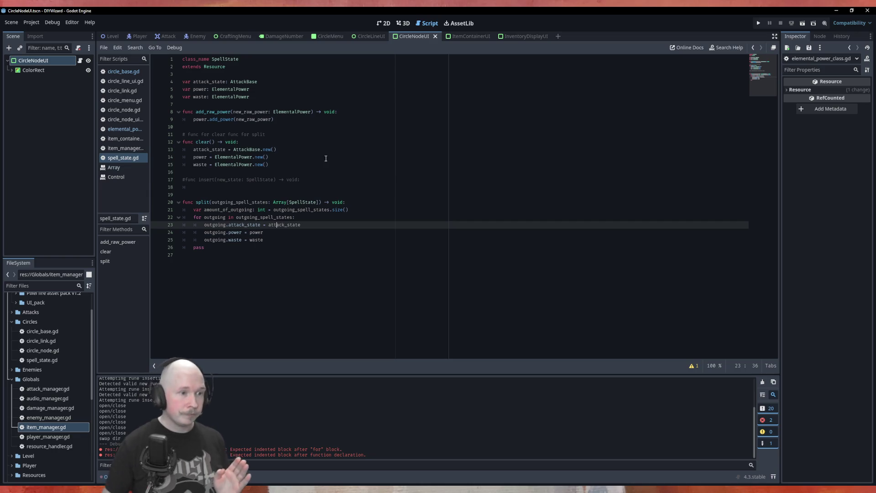
- Assign outgoing power and waste as power.get_divided(amount_of_outgoing) and waste.get_divided(amount_of_outgoing)
key(Down)
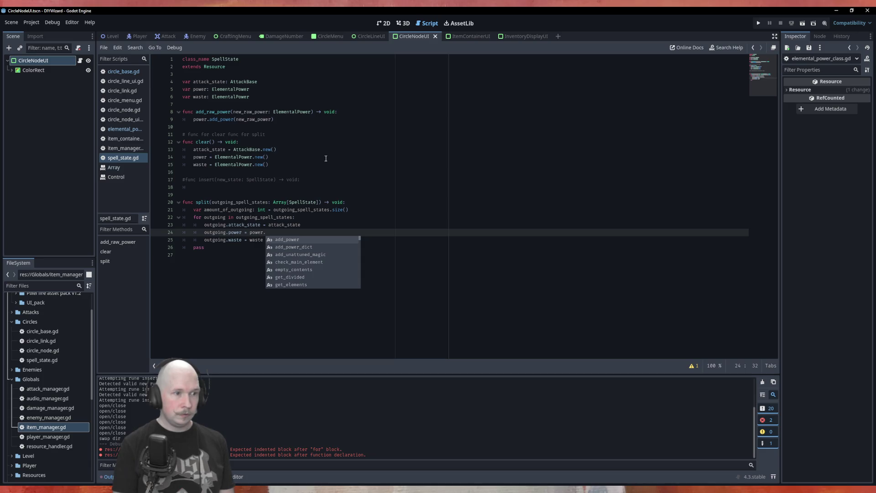
text(di)
key(Down)
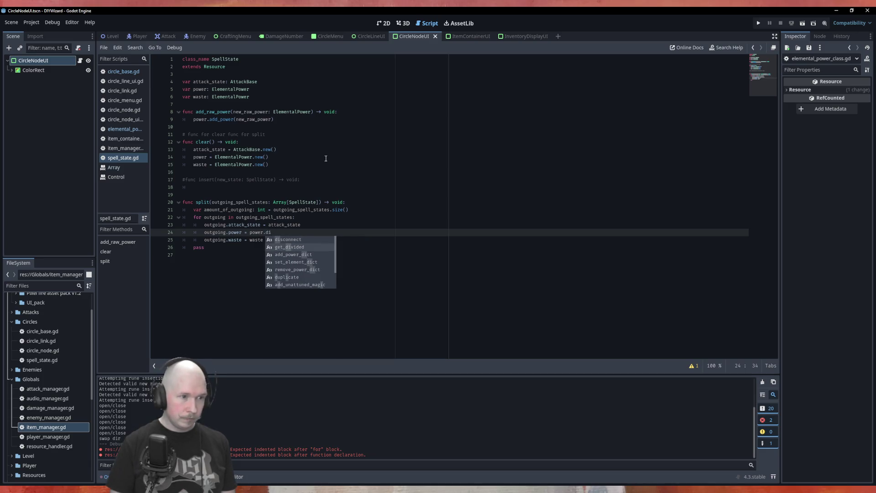
key(Return)
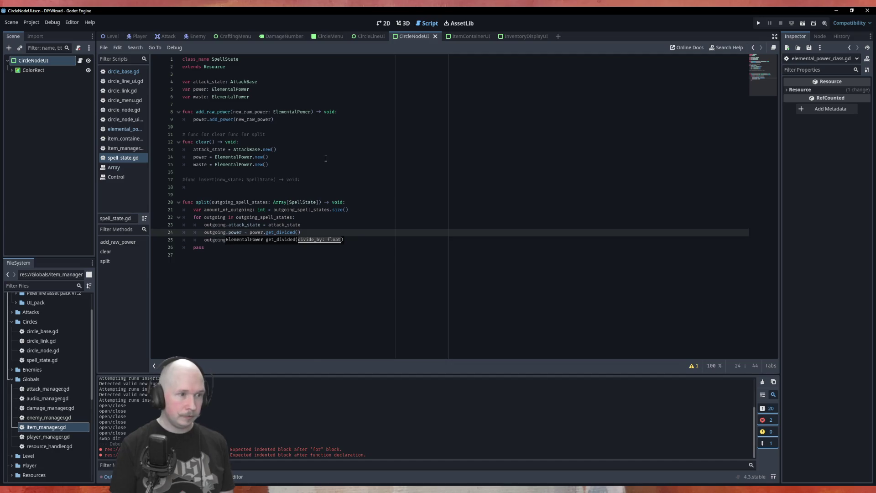
text(amo)
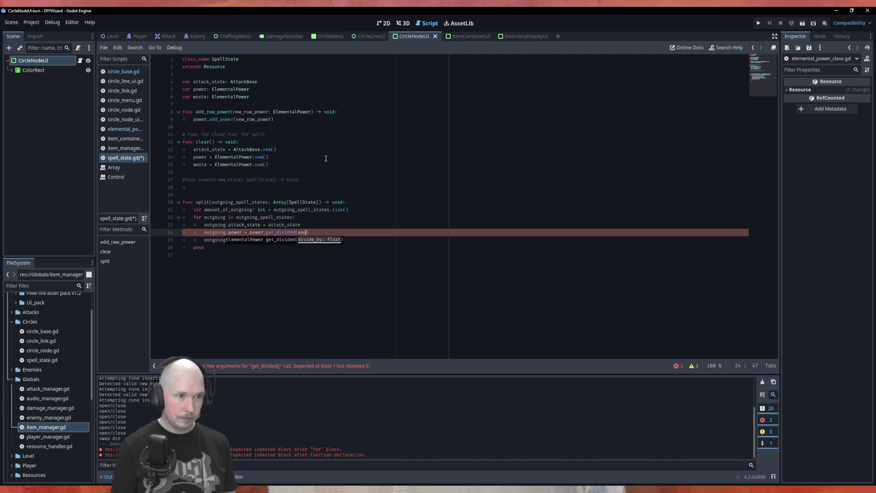
key(Return)
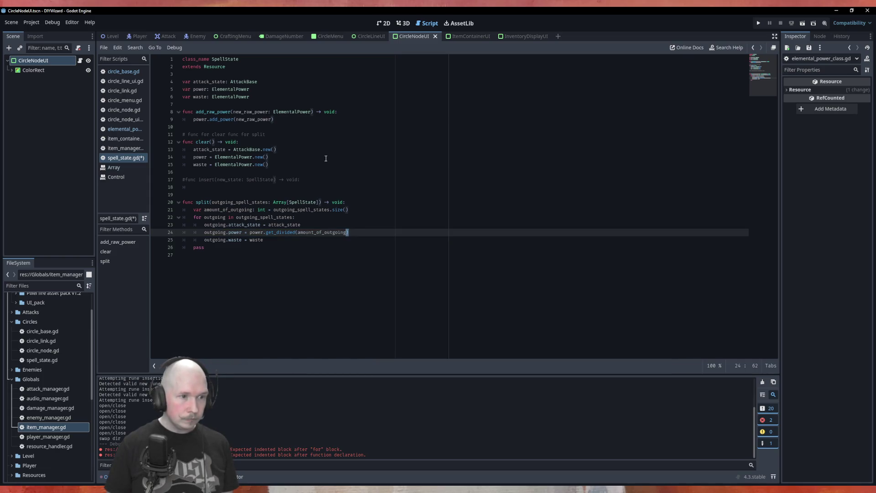
key(ctrl+shift+Left)
key(ctrl+shift+Left)
key(ctrl+c)
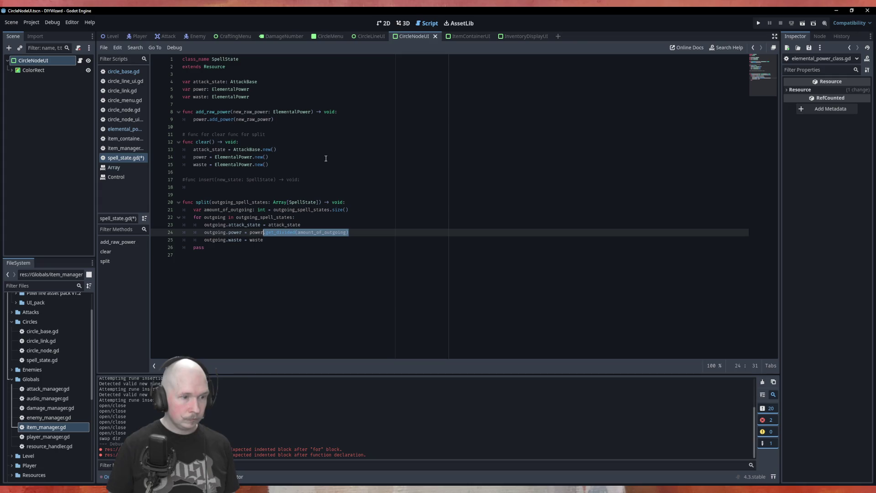
key(Down)
text(.)
key(ctrl+v)
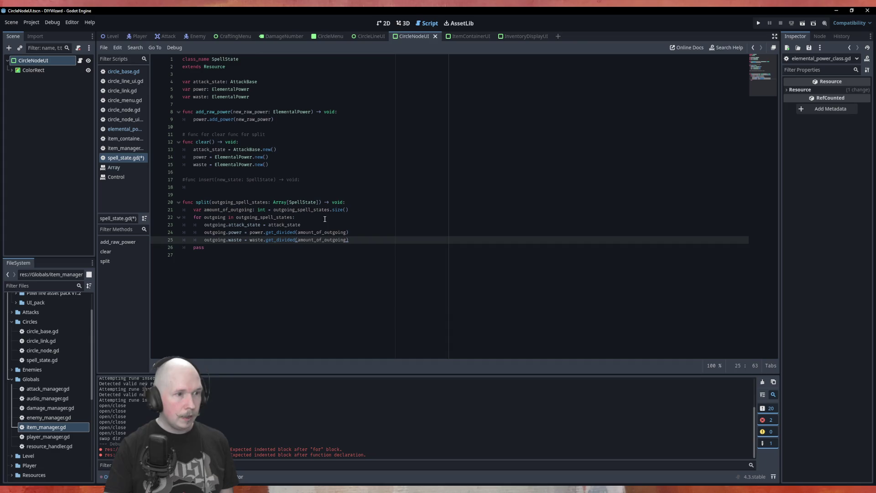
- Inspect the AttackBase constructor call on the attack_state line and open the AttackBase class definition
click(252, 149)
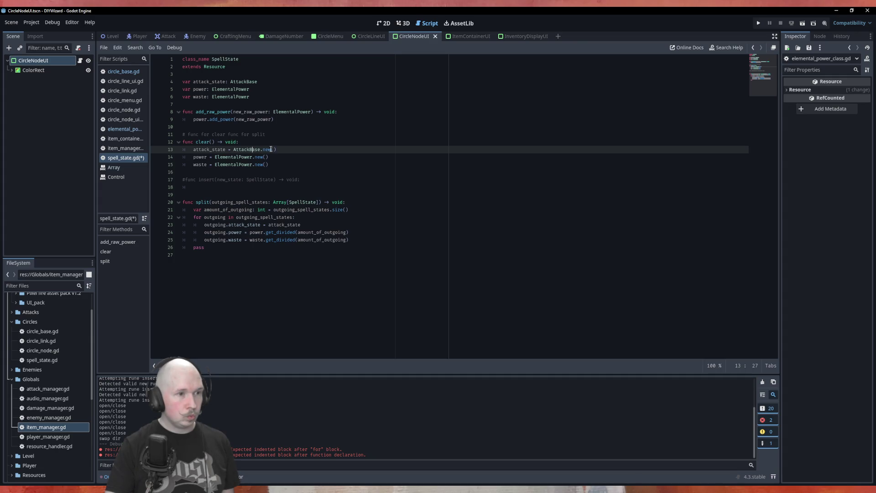
click(305, 226)
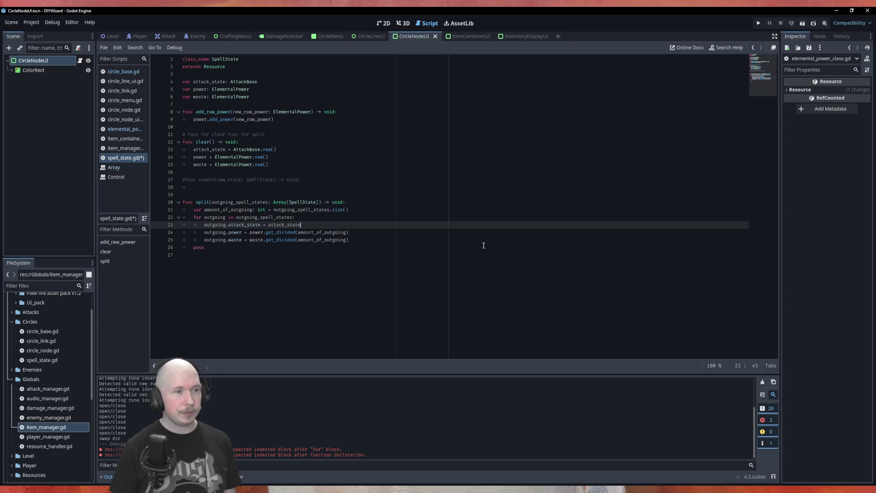
ctrl+click(253, 84)
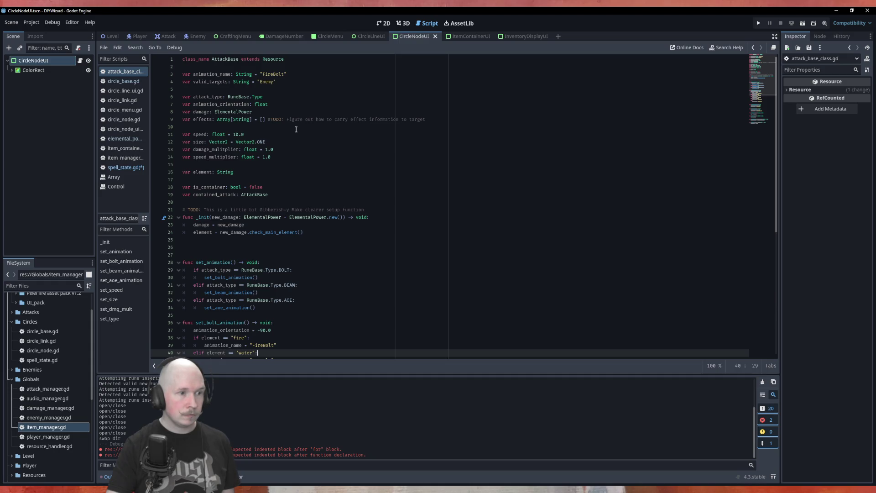
- Scroll through attack_base_class.gd's _init(new_damage: ElementalPower) and place the caret on empty line 25
scroll(296, 129, down, 4)
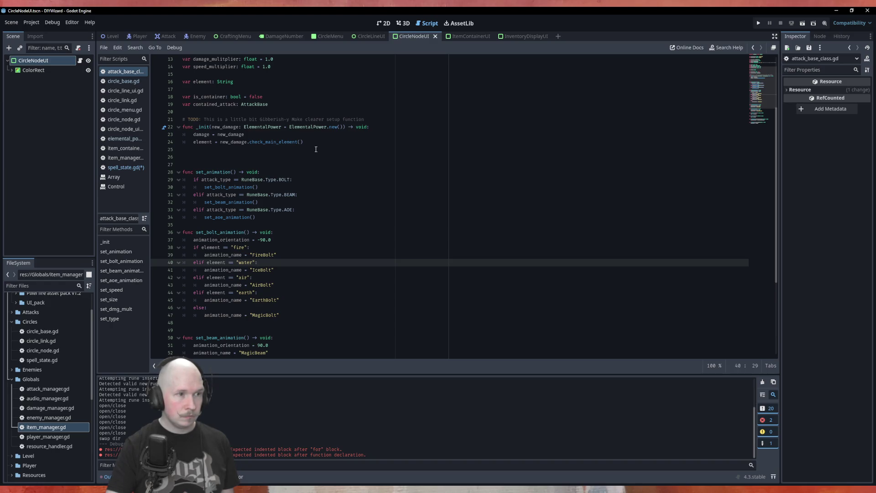
scroll(316, 149, up, 4)
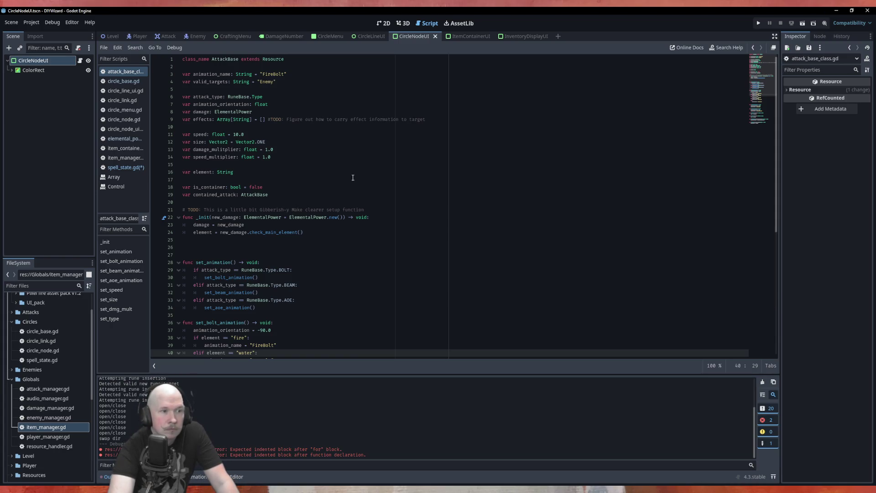
click(215, 241)
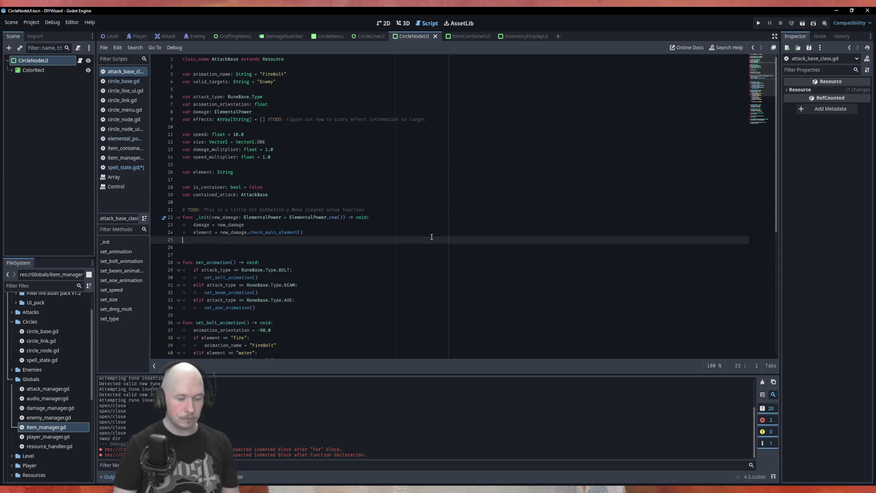
- Declare 'func copy_attack(target_attack: AttackBase) -> void:' on a new line in attack_base_class.gd
key(Return)
text(func )
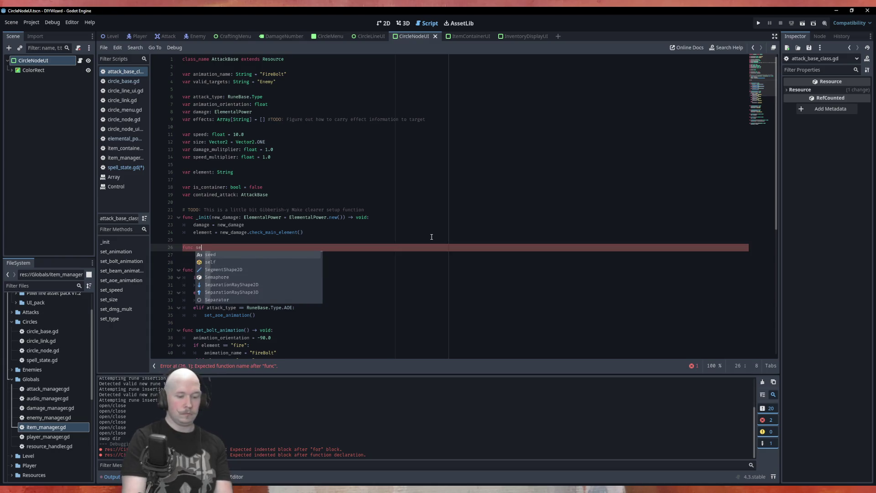
text(s)
key(BackSpace)
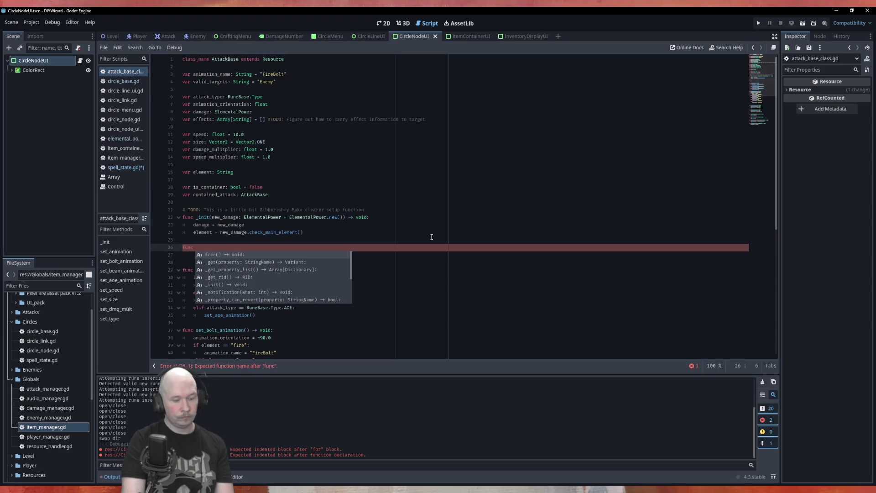
text(cope)
text(y)
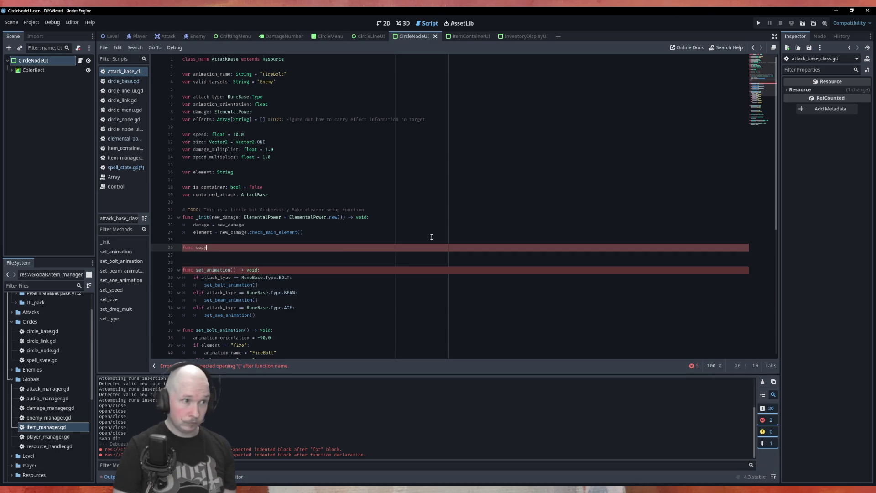
text(_attac)
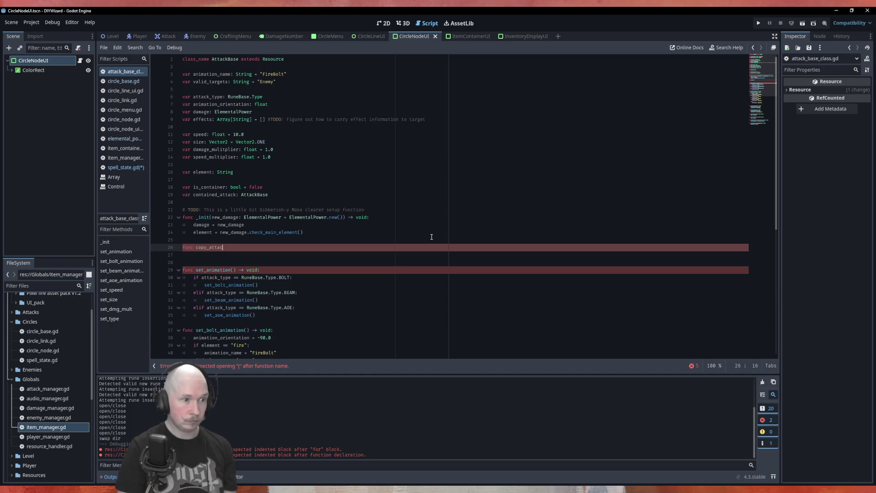
text(()
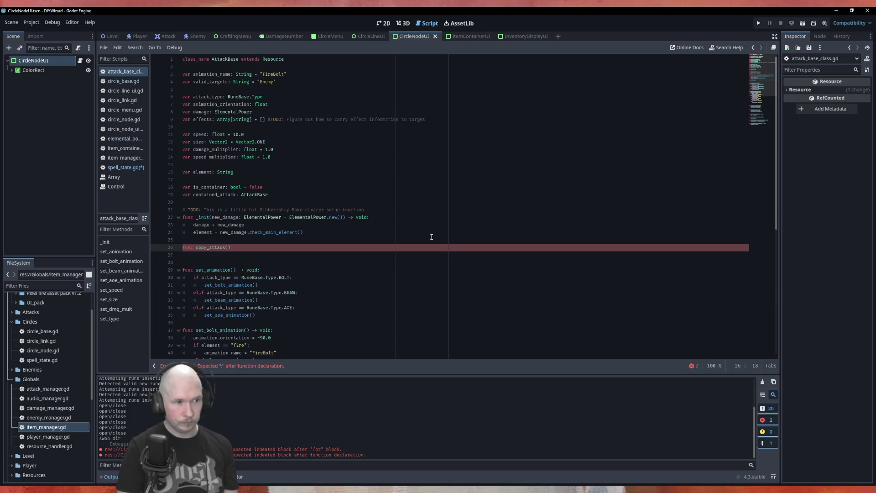
text(target_)
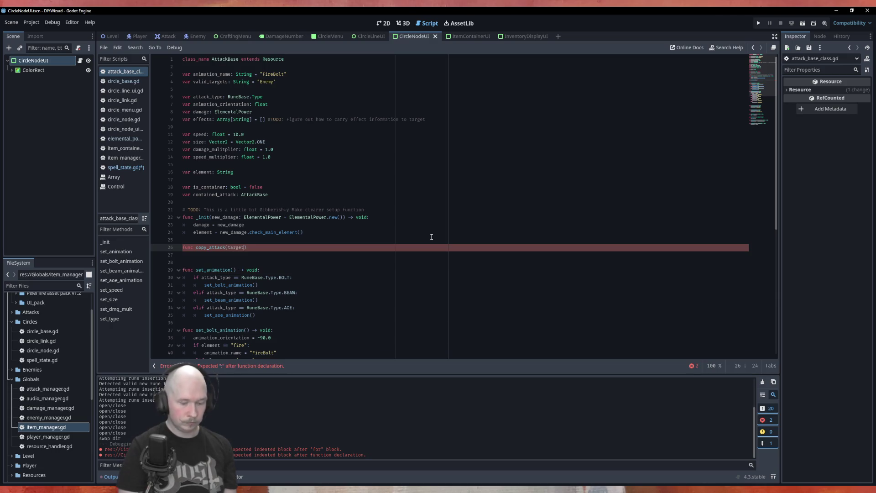
text(attack: Atta)
key(Return)
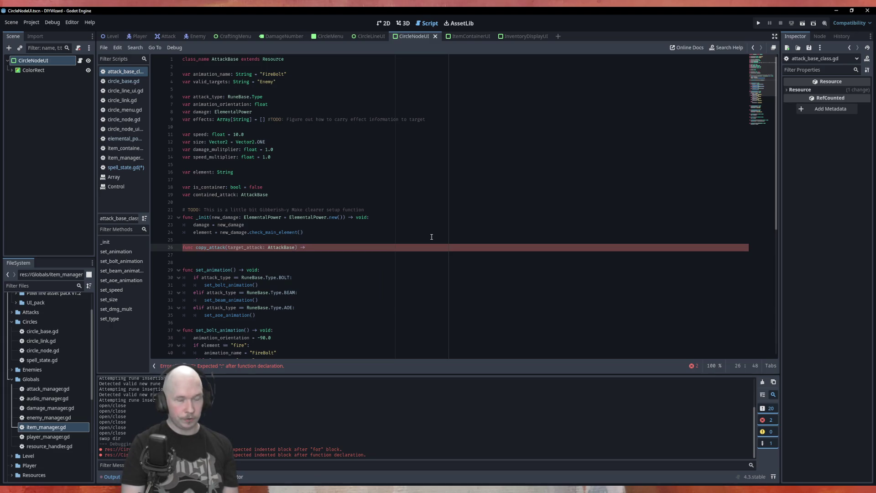
text(A)
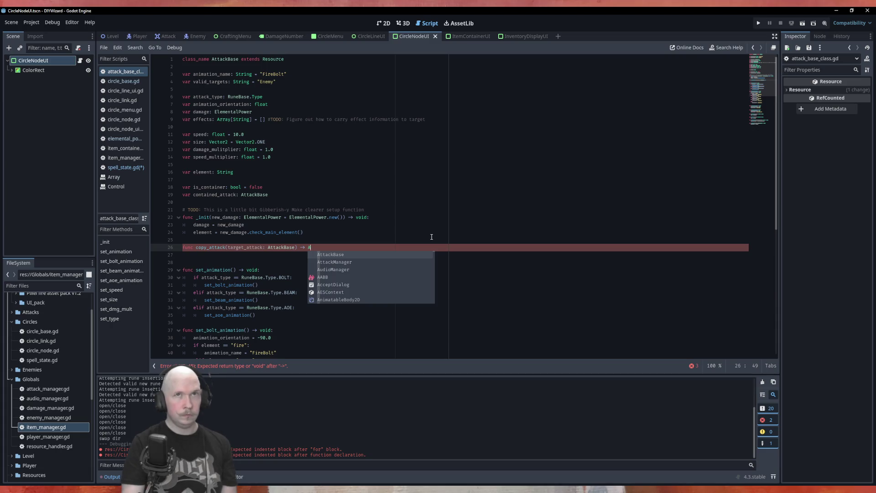
key(BackSpace)
text(voi)
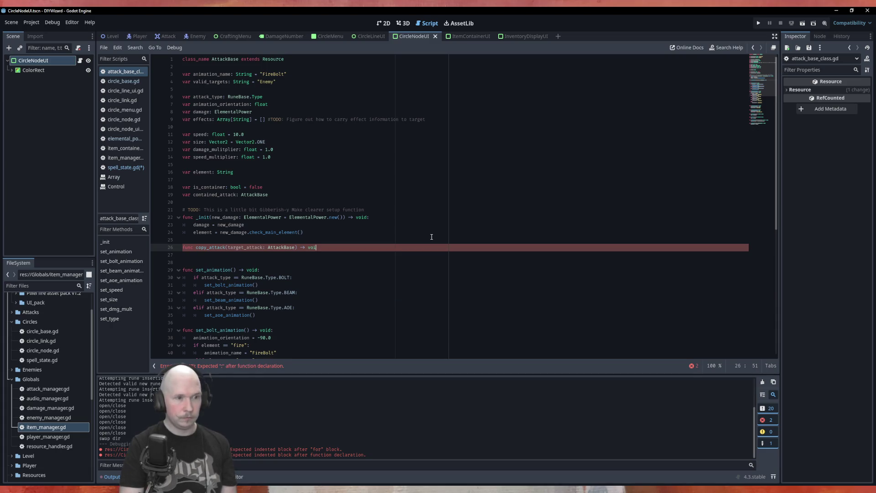
text(d:)
key(Return)
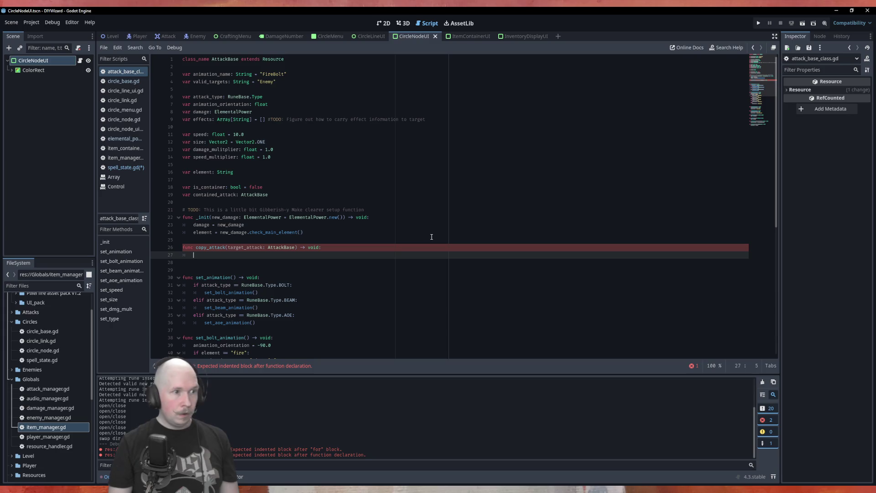
- Write 'speed = target_attack.speed' as copy_attack's first body line
text(speed)
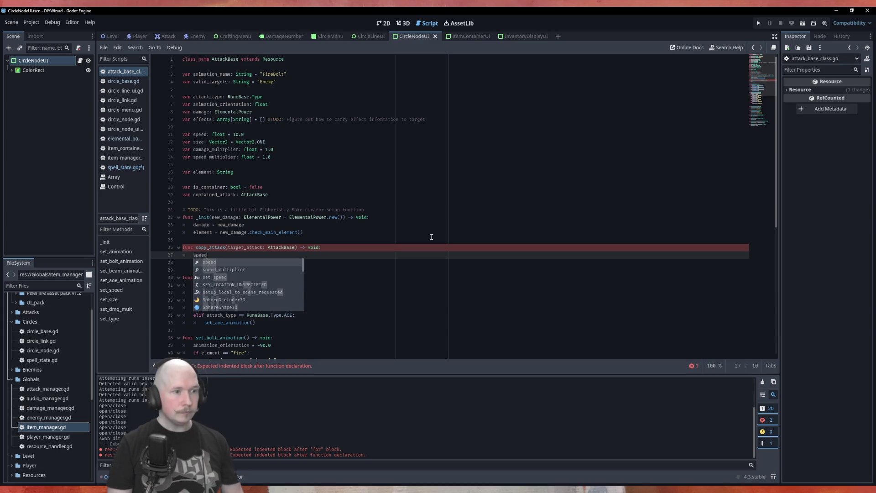
text( = target_attack.speed)
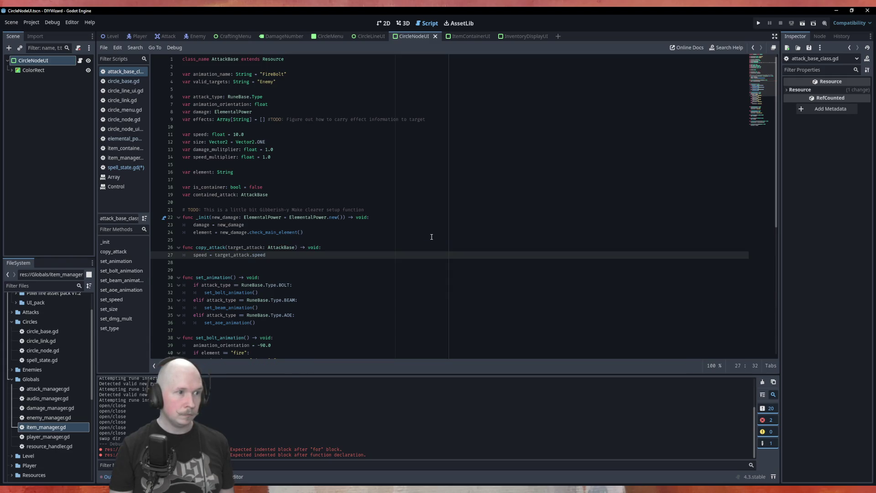
scroll(293, 249, down, 1)
scroll(268, 262, up, 1)
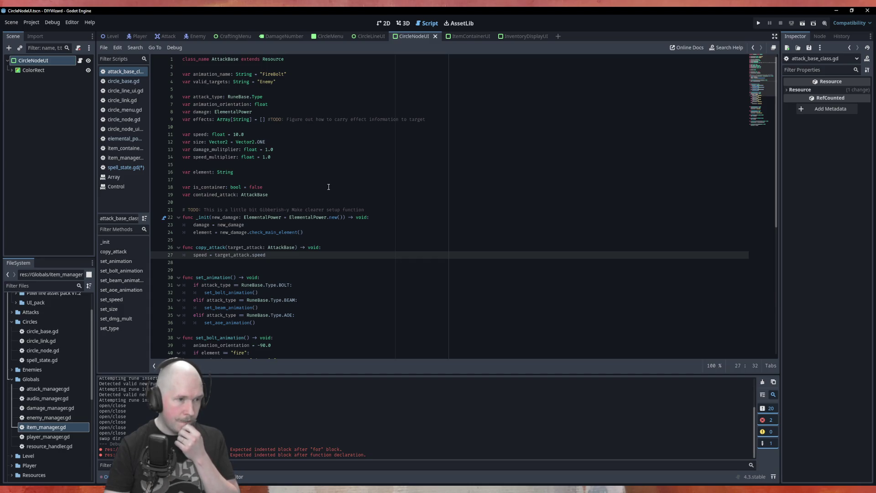
scroll(329, 186, down, 4)
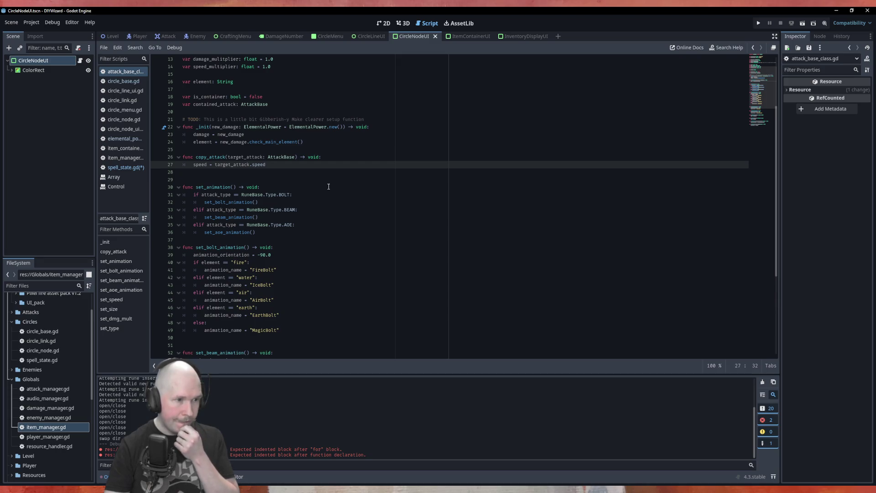
scroll(328, 187, up, 4)
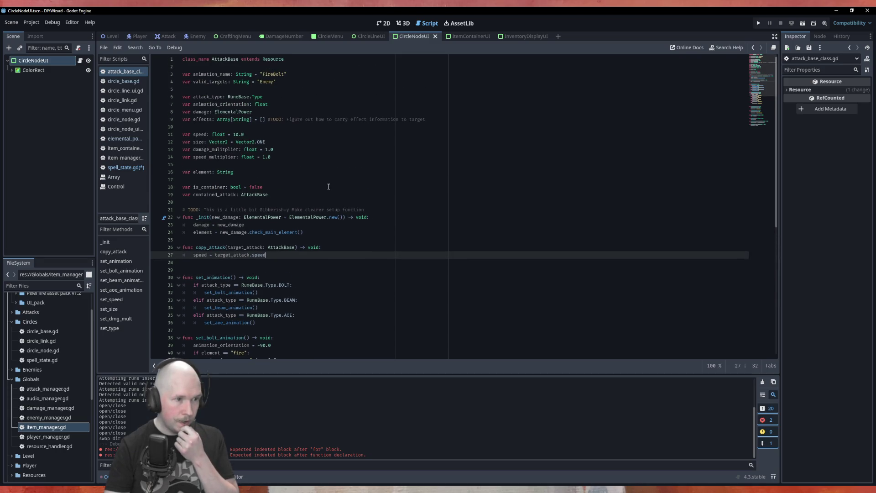
- Add blank lines around the speed line and select the property declarations on lines 6–14
key(Return)
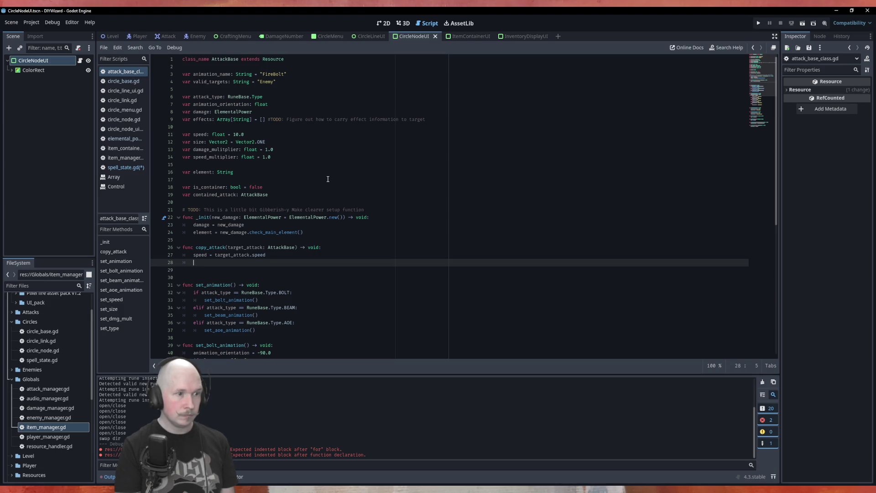
key(Up)
key(ctrl+shift+Return)
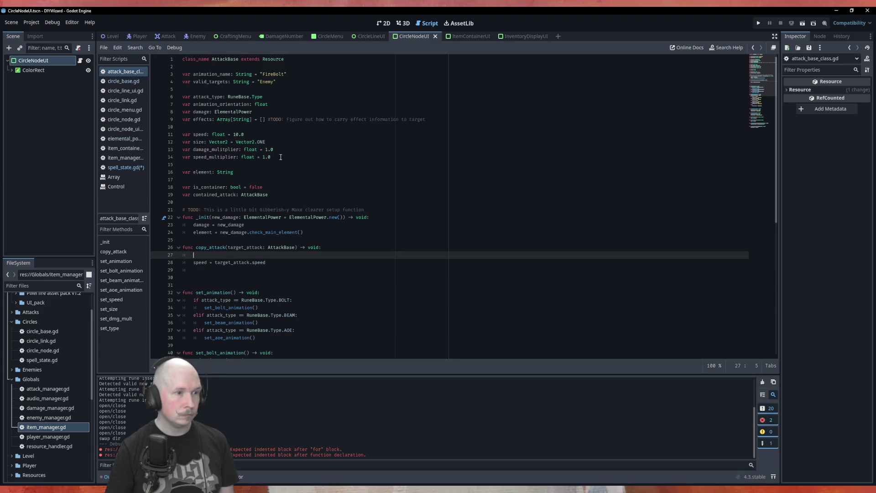
mouse_move(281, 157)
mouse_down()
mouse_move(174, 142)
mouse_move(151, 97)
mouse_up()
key(ctrl+c)
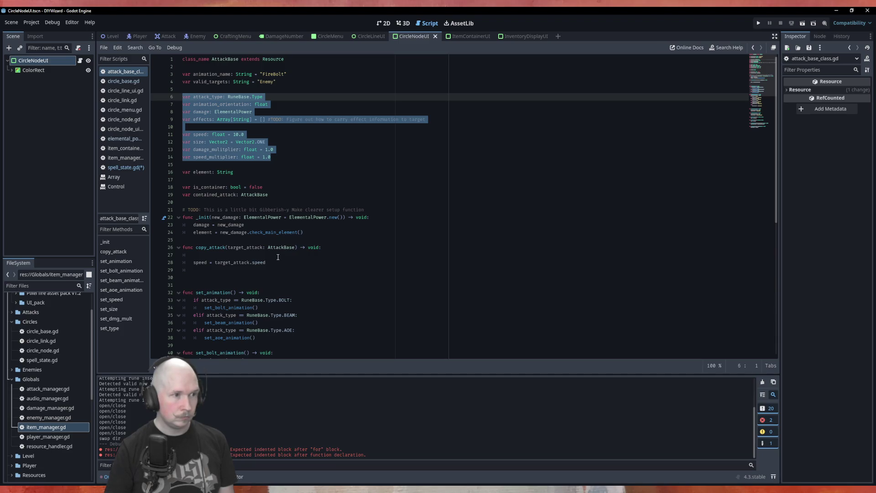
- Paste the property declarations into copy_attack, indent them, strip 'var' and append '=' to each
click(266, 265)
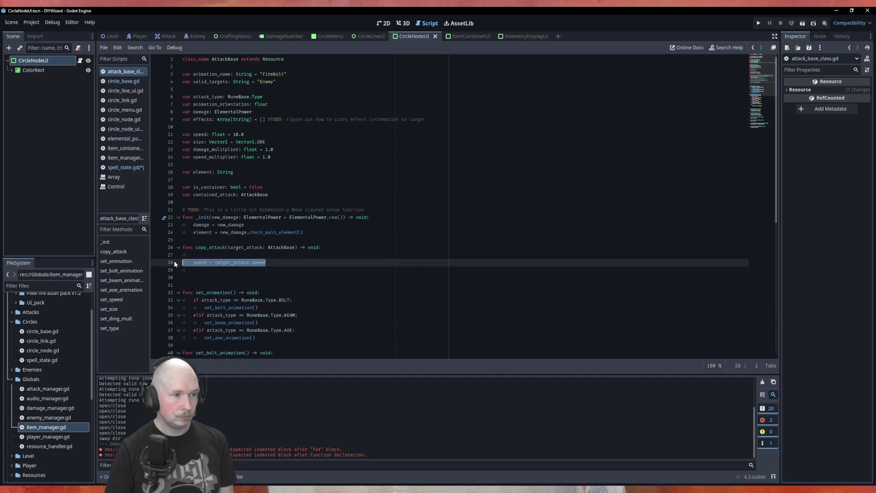
click(201, 271)
key(Up)
key(Up)
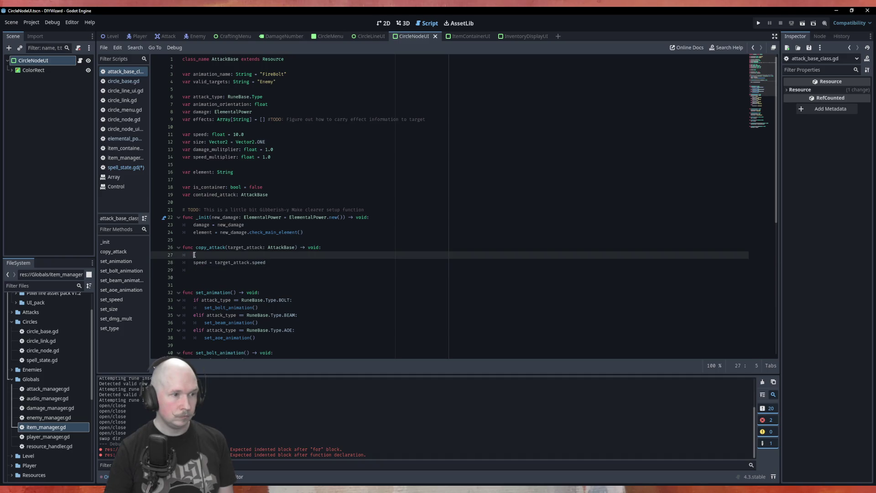
key(shift+Down)
key(shift+Down)
key(ctrl+v)
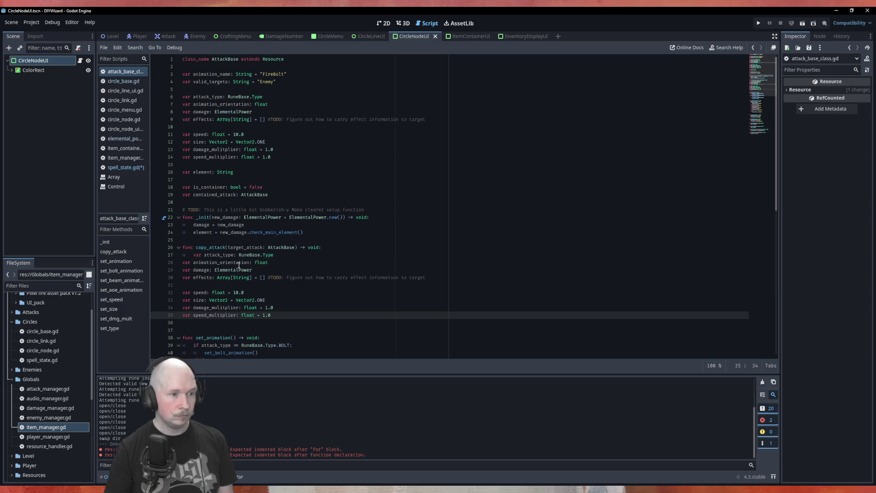
key(Home)
key(shift+Up)
key(shift+Up)
key(shift+Up)
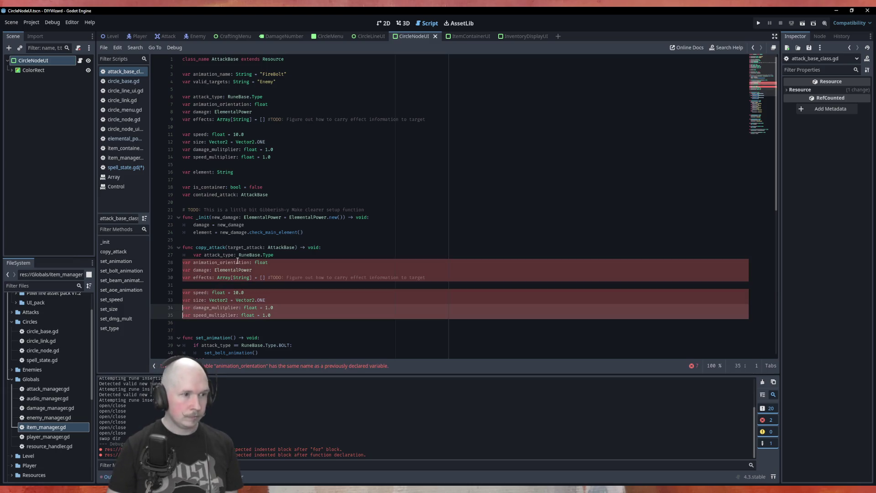
key(Tab)
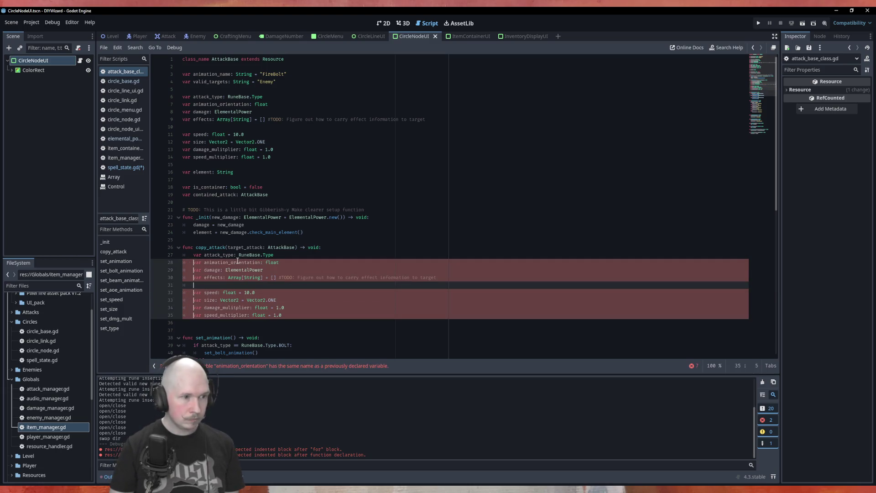
key(shift+Up)
key(Delete)
key(Delete)
key(Delete)
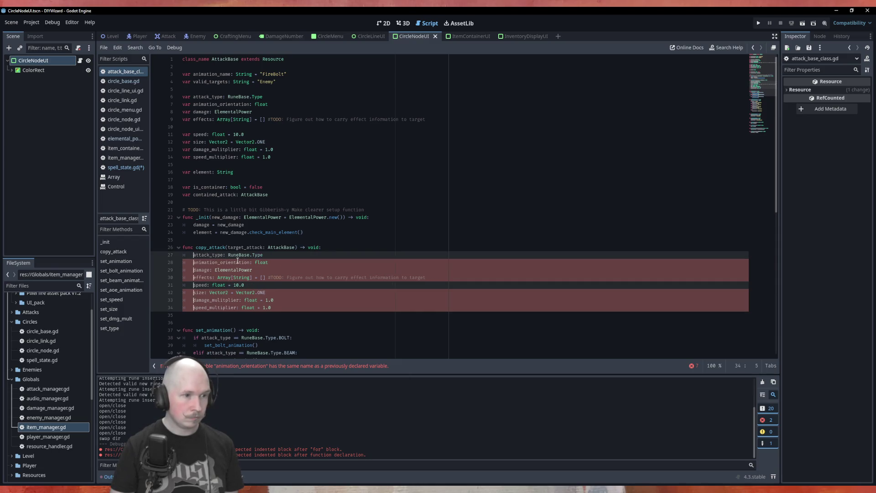
key(End)
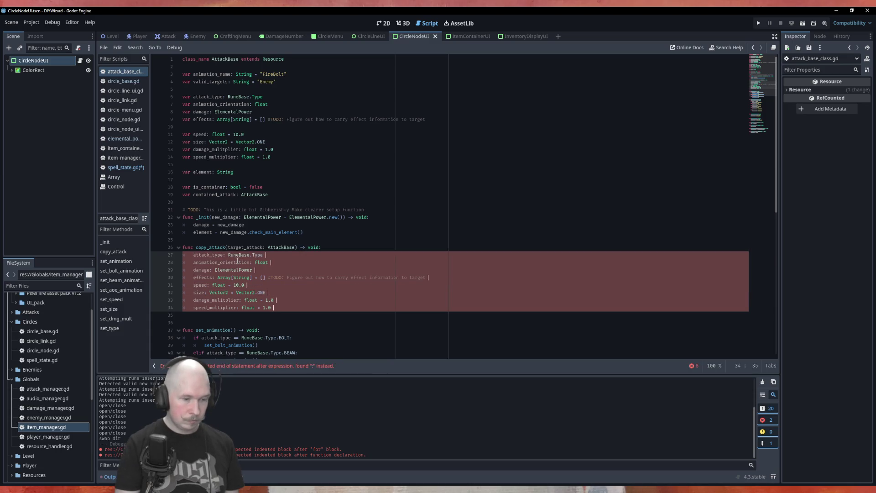
text(=)
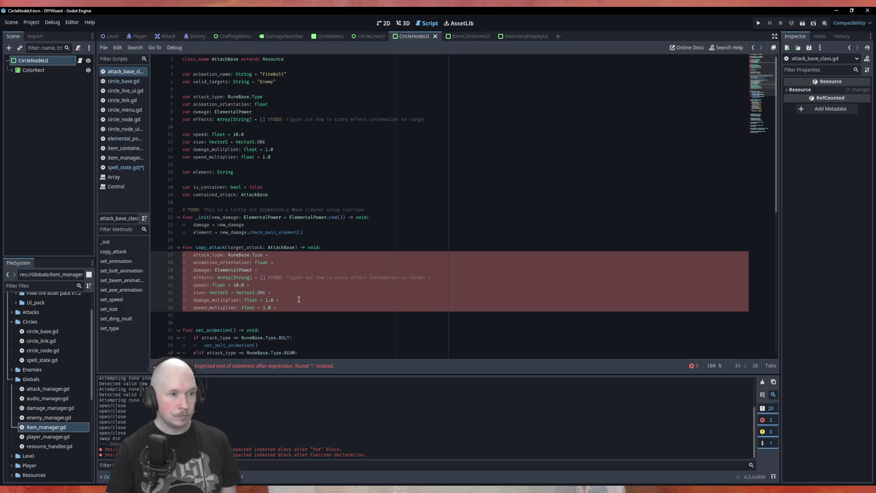
- Delete the type annotations (float, Vector2, Array, ElementalPower, RuneBase.Type) from the pasted field lines
double_click(254, 309)
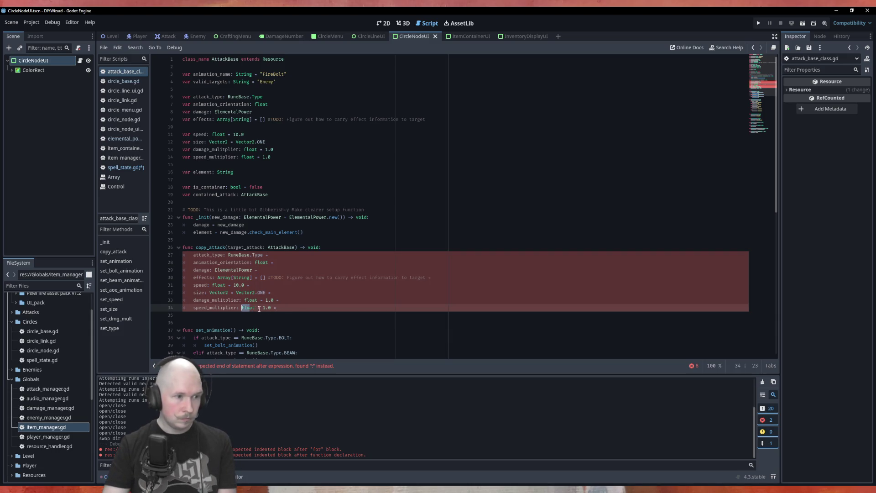
key(Right)
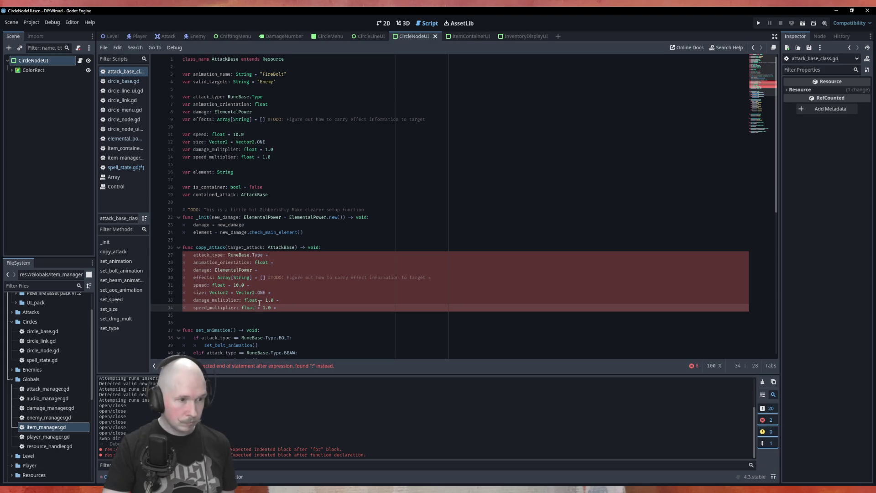
alt+click(259, 300)
key(ctrl+shift+Left)
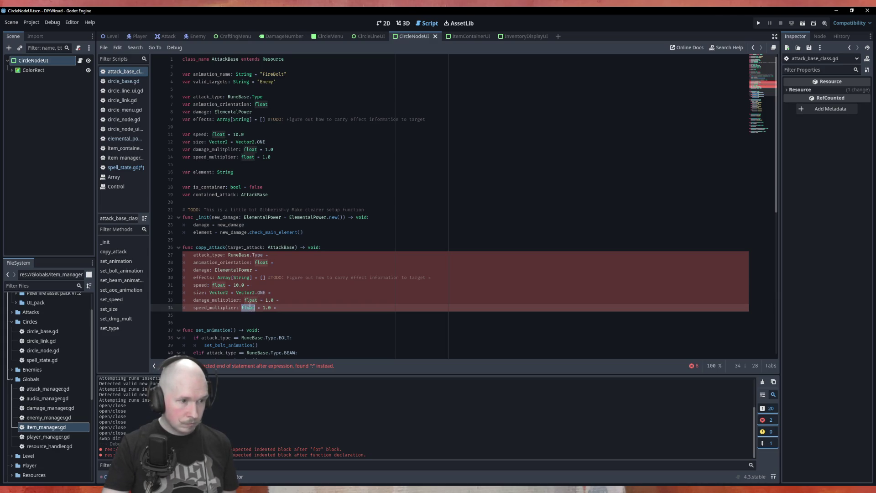
key(BackSpace)
double_click(250, 293)
key(BackSpace)
double_click(219, 293)
key(BackSpace)
double_click(221, 285)
key(BackSpace)
double_click(224, 277)
key(BackSpace)
double_click(226, 277)
key(BackSpace)
key(BackSpace)
double_click(233, 270)
key(BackSpace)
double_click(242, 254)
key(BackSpace)
double_click(237, 255)
key(BackSpace)
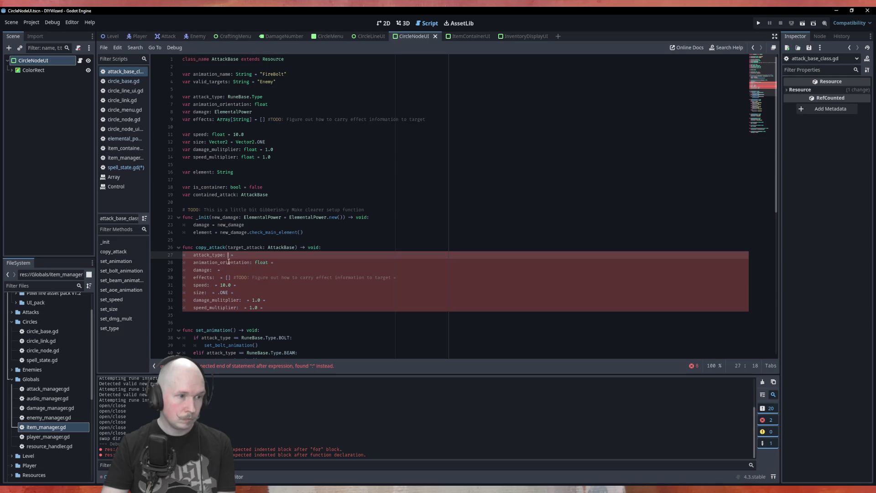
key(BackSpace)
key(BackSpace)
key(BackSpace)
click(265, 262)
double_click(265, 262)
key(BackSpace)
key(BackSpace)
key(BackSpace)
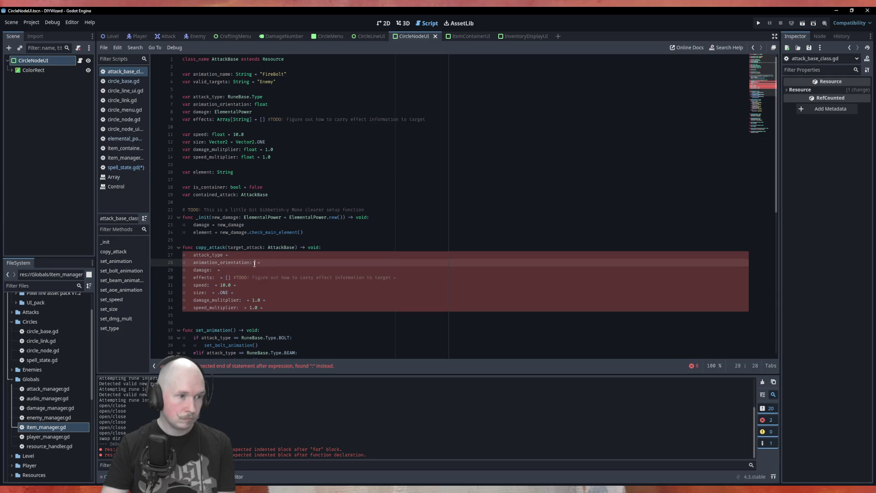
click(215, 270)
key(BackSpace)
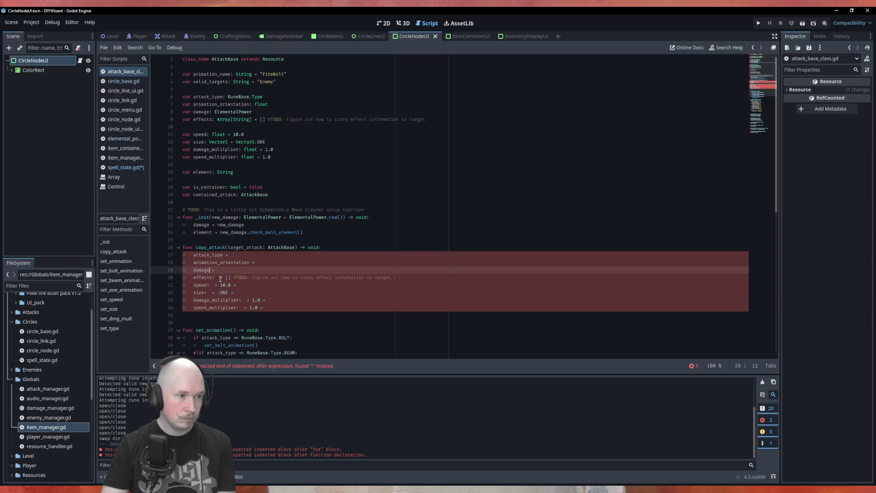
click(215, 278)
key(BackSpace)
click(210, 285)
key(BackSpace)
click(207, 293)
key(BackSpace)
click(242, 301)
key(BackSpace)
click(242, 308)
- Remove the leftover default values (ONE, 10.0, 1.0) and the effects TODO comment
key(BackSpace)
key(BackSpace)
click(244, 301)
double_click(221, 292)
key(BackSpace)
key(BackSpace)
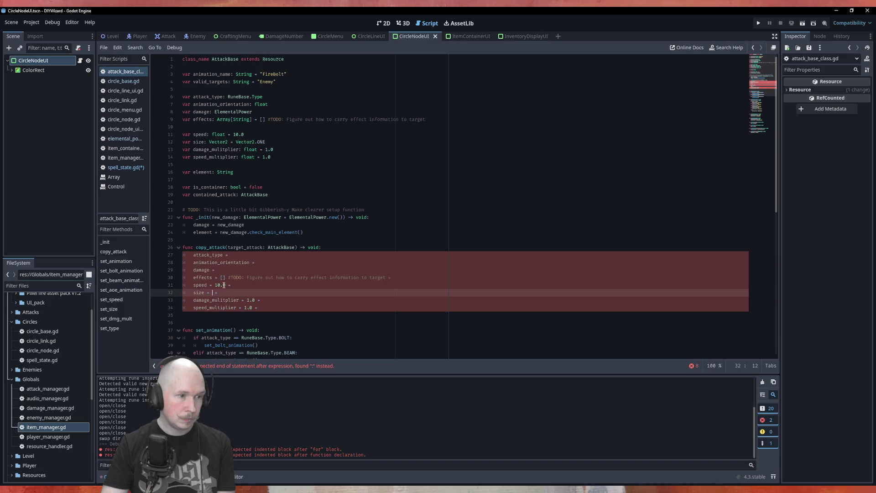
click(224, 285)
double_click(225, 285)
key(BackSpace)
drag(221, 278, 395, 278)
key(BackSpace)
click(222, 286)
click(223, 291)
key(BackSpace)
key(BackSpace)
key(BackSpace)
mouse_move(264, 300)
mouse_down()
mouse_move(245, 300)
mouse_move(248, 307)
mouse_up()
key(BackSpace)
key(BackSpace)
key(BackSpace)
key(BackSpace)
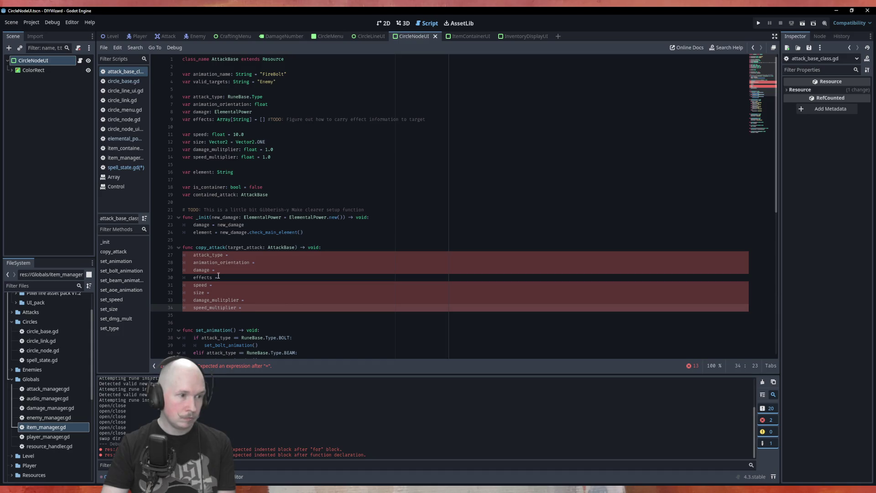
- Complete all eight assignment lines as 'field = target_attack.field' using multiple carets
click(267, 263)
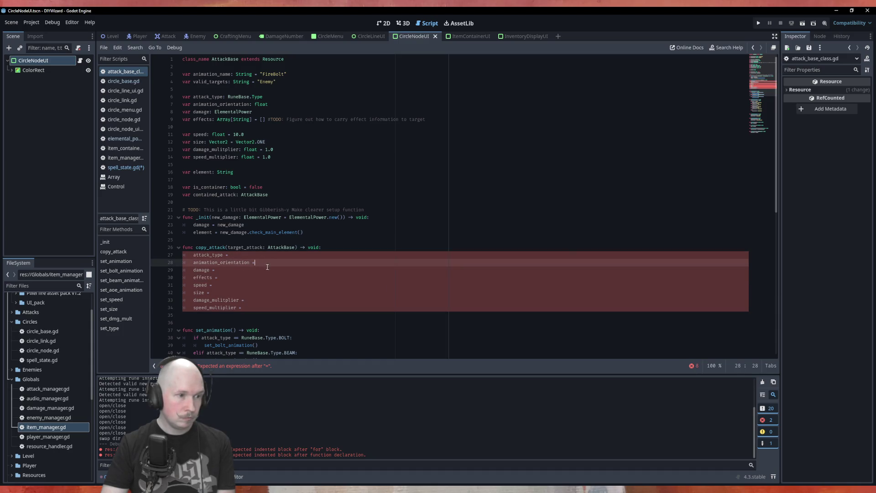
click(189, 305)
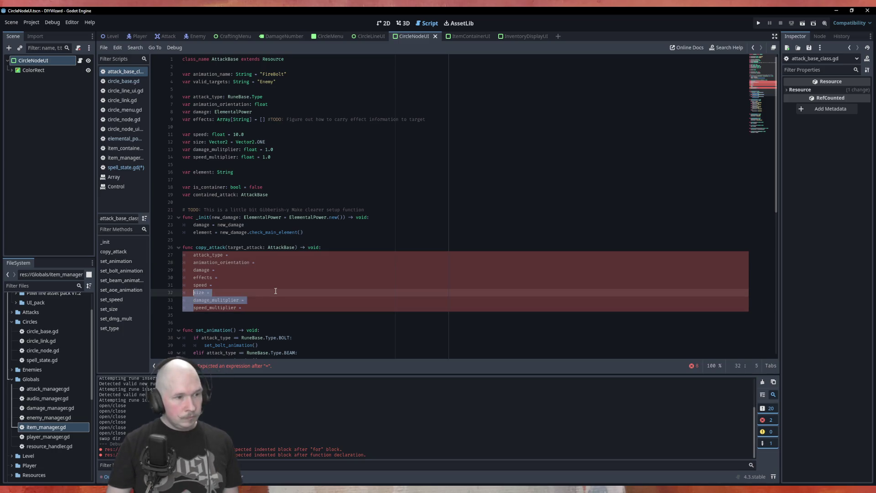
key(shift+alt+Up)
key(shift+alt+Up)
key(shift+alt+Up)
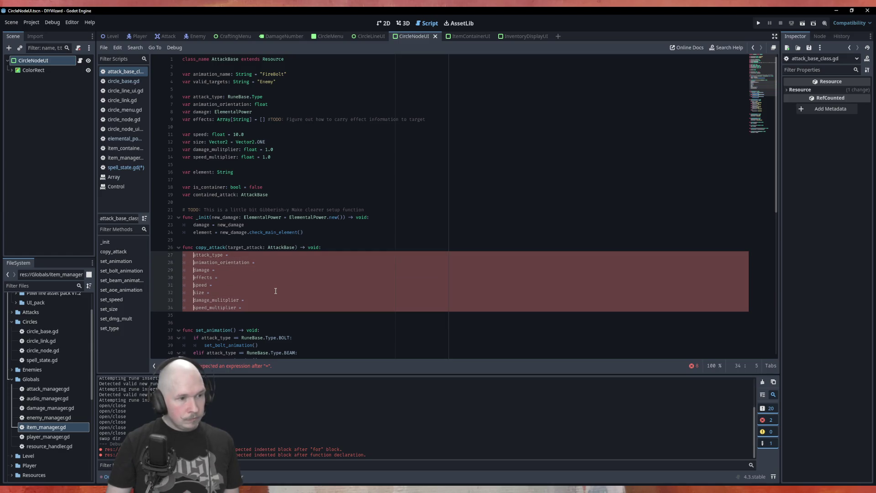
key(ctrl+shift+Right)
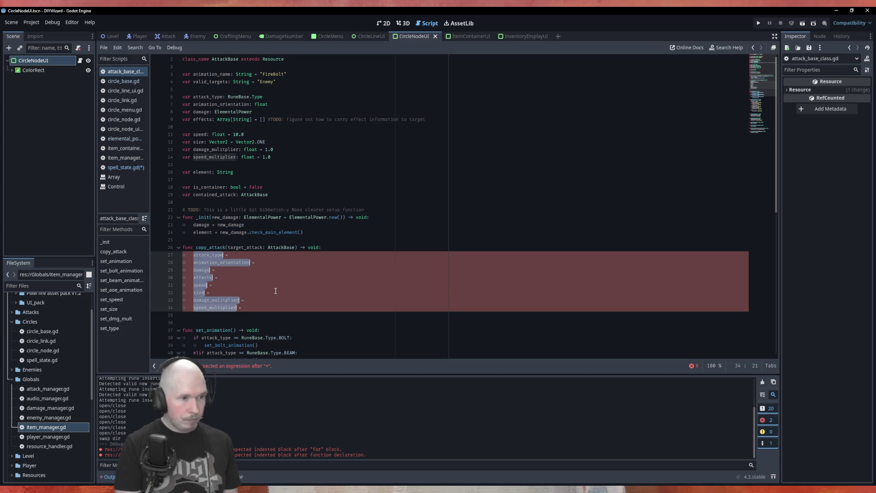
key(End)
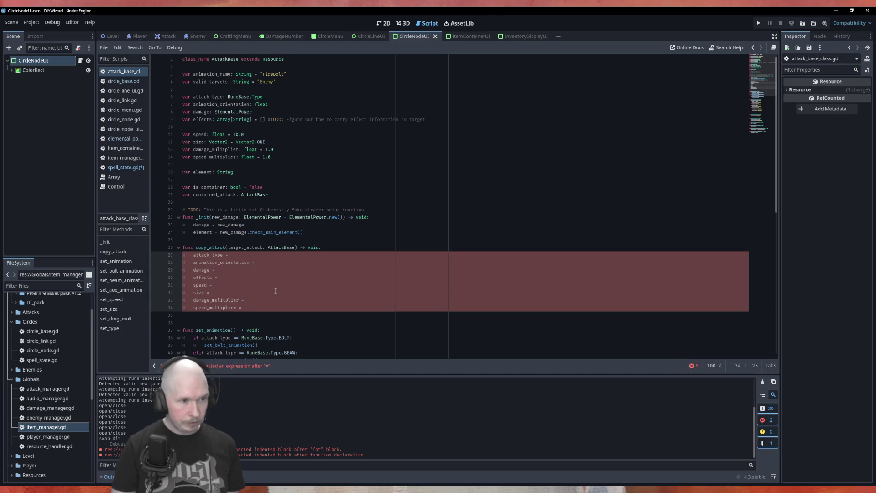
text(targ)
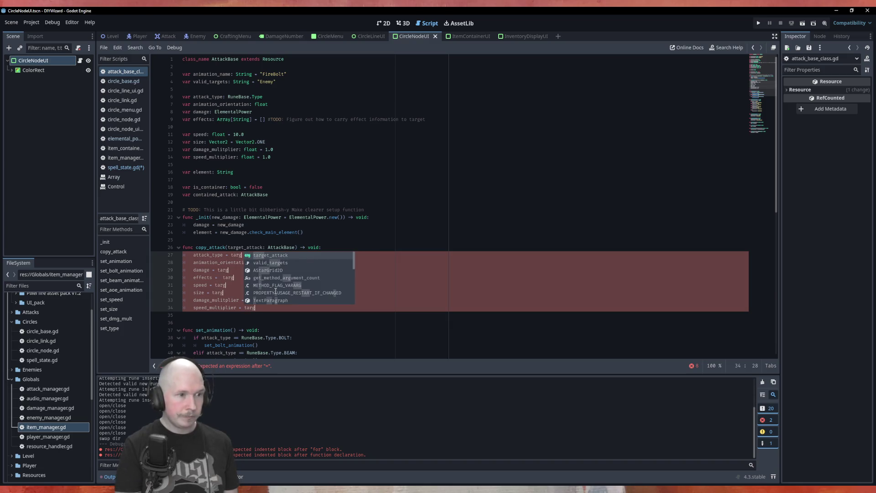
key(Return)
text(.)
text(attack_type animation_orientation damage effects speed size damage_mulitplier speed_multiplier)
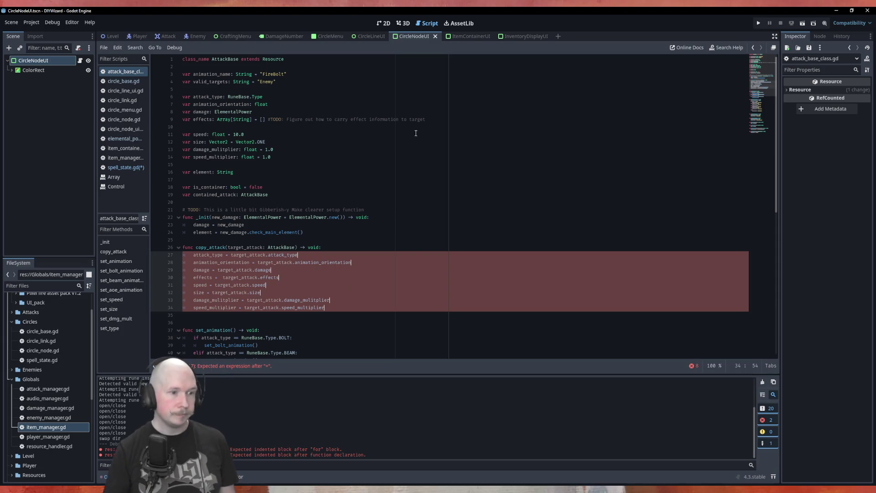
click(404, 242)
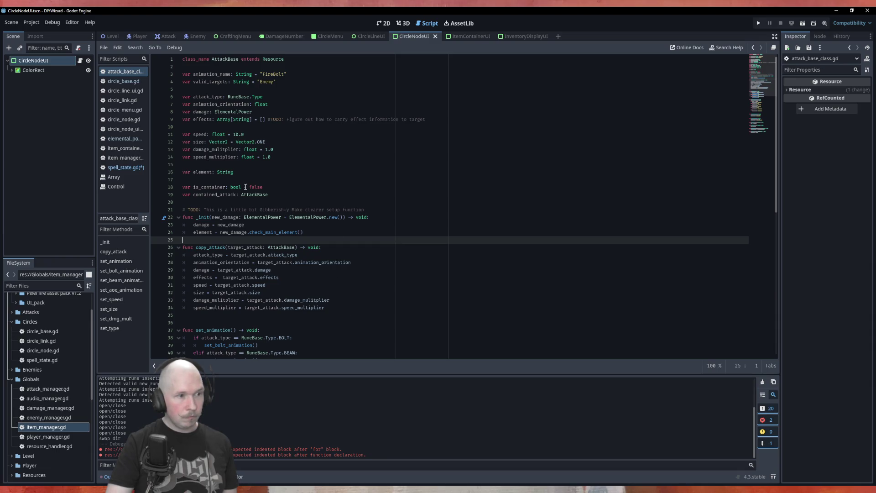
- Add 'is_container = target_attack.is_container' and 'contained_attack = target_attack.contained_attack', then save
click(337, 305)
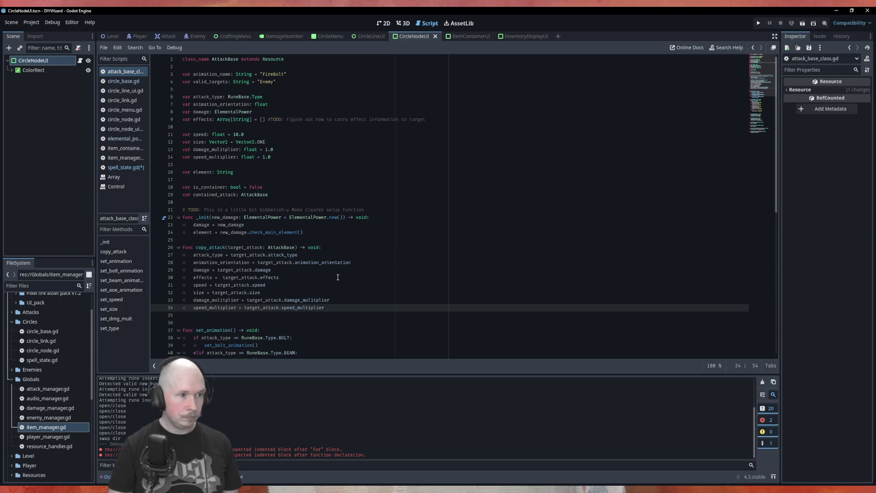
key(Return)
text(is)
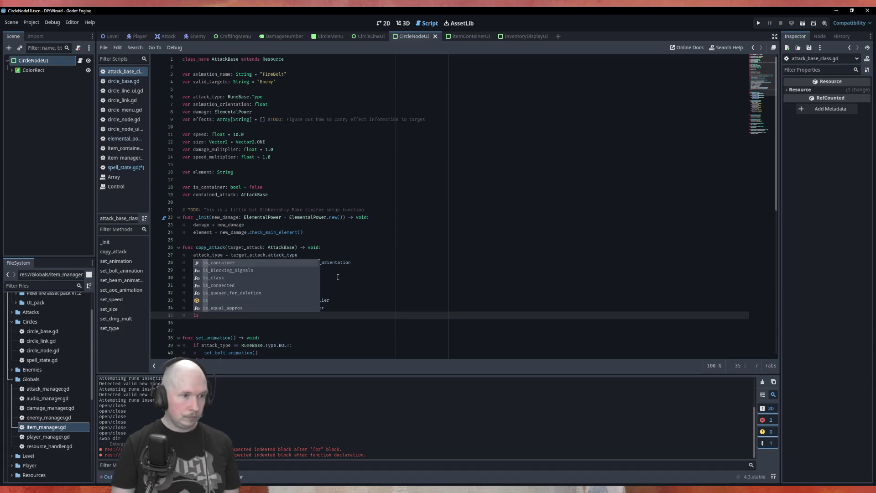
text(_container = )
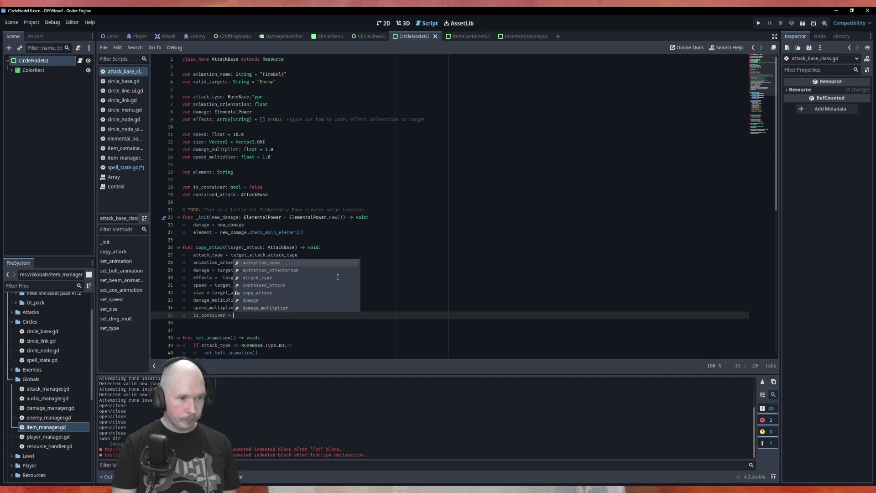
text(target_attack.is)
key(Return)
key(Return)
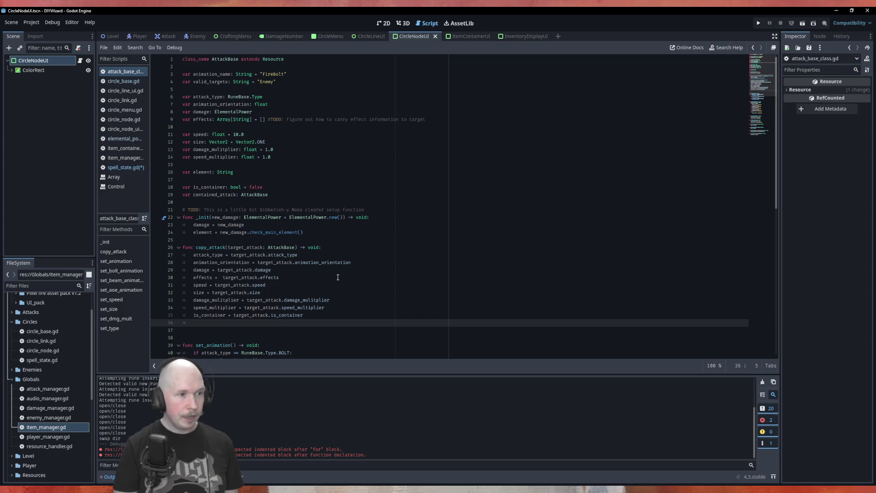
text(conta)
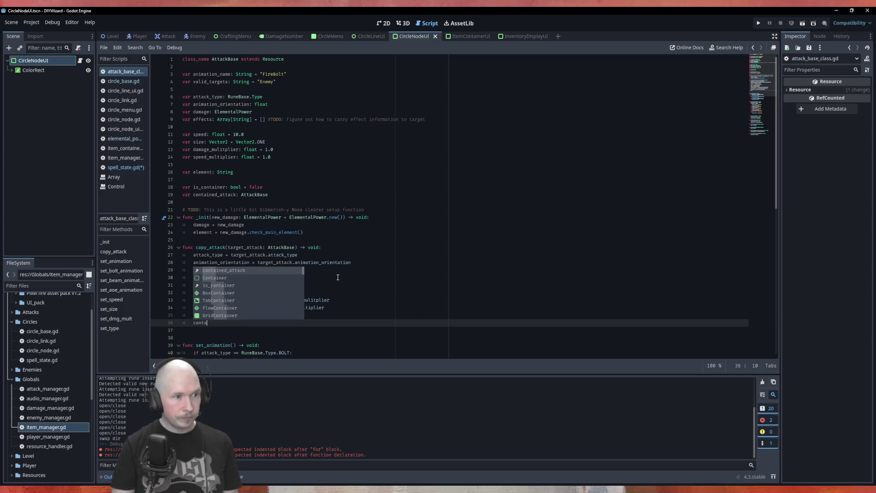
text(ined_attack = target_attack.)
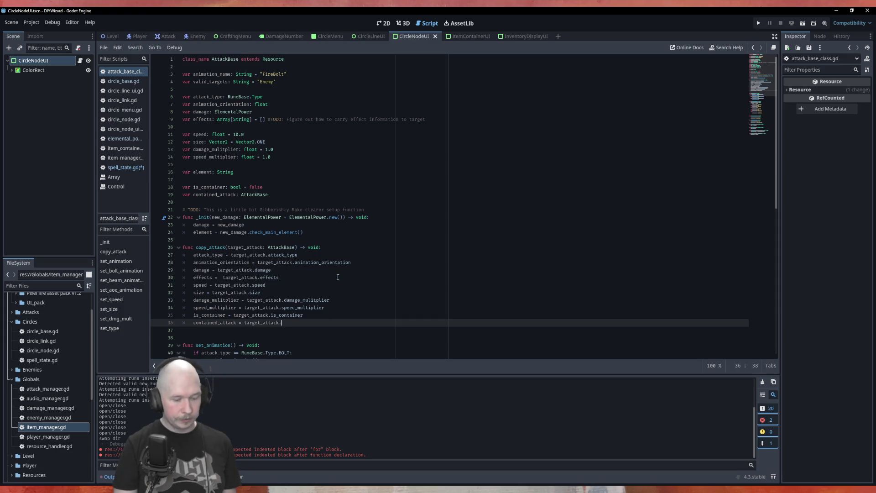
text(cont)
key(Return)
key(ctrl+s)
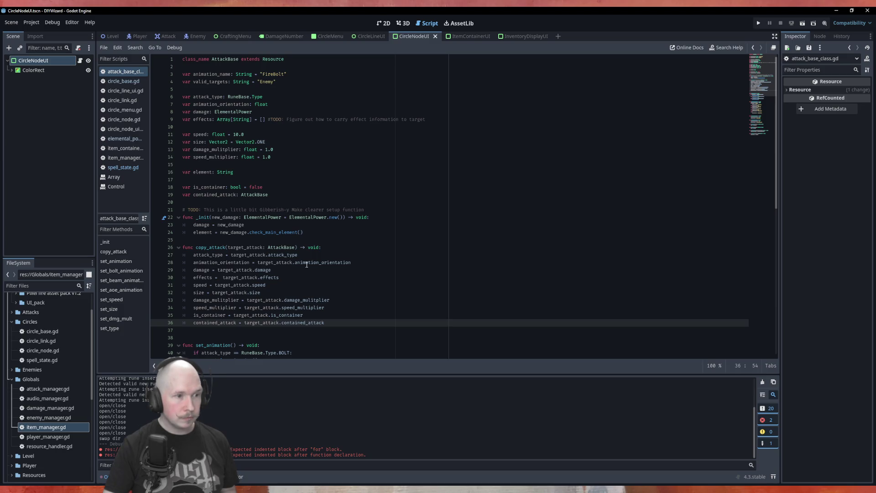
scroll(351, 292, down, 3)
key(Down)
key(Down)
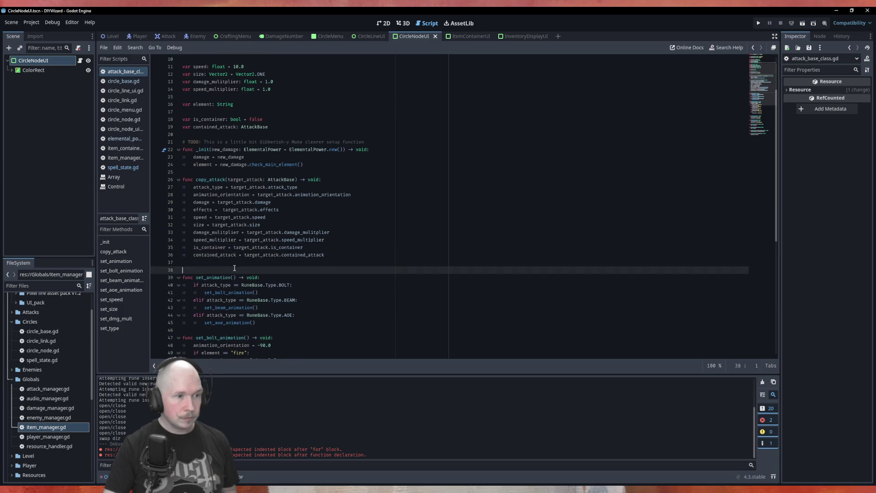
- Add 'element = target_attack.element' after speed_multiplier, with a blank line before set_animation
key(Up)
key(Return)
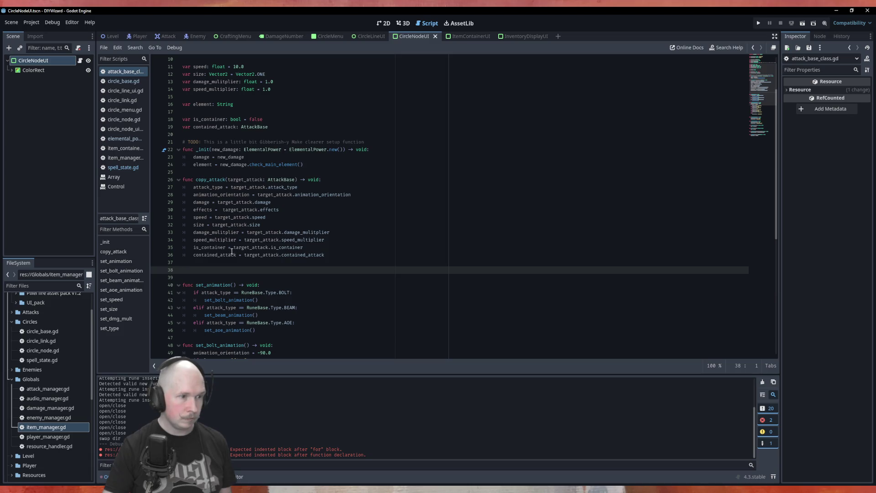
click(347, 238)
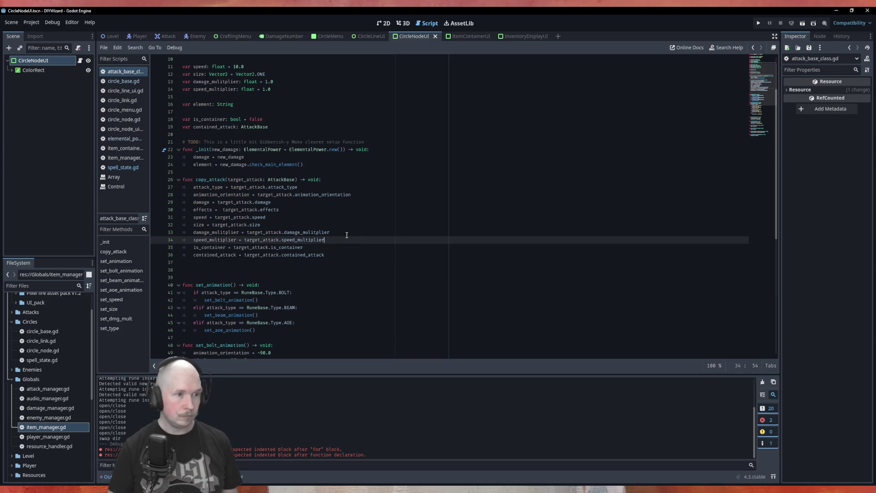
key(Return)
text(element )
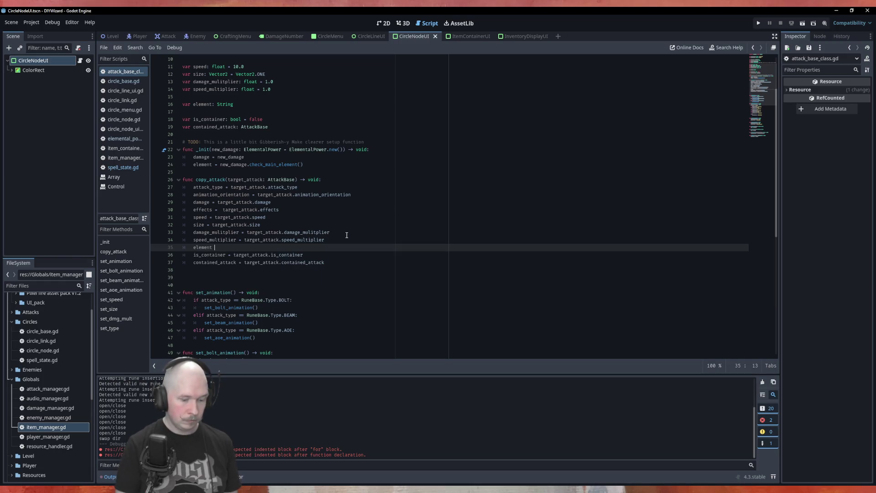
text(= target_attack)
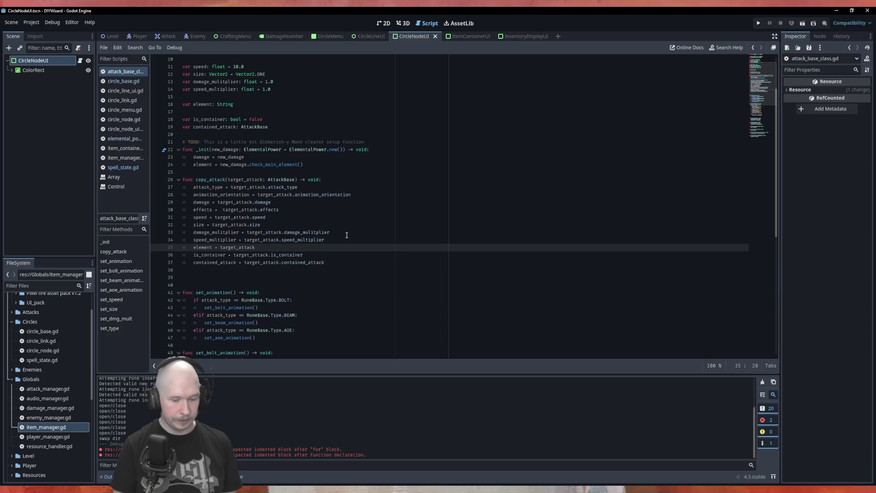
text(.element)
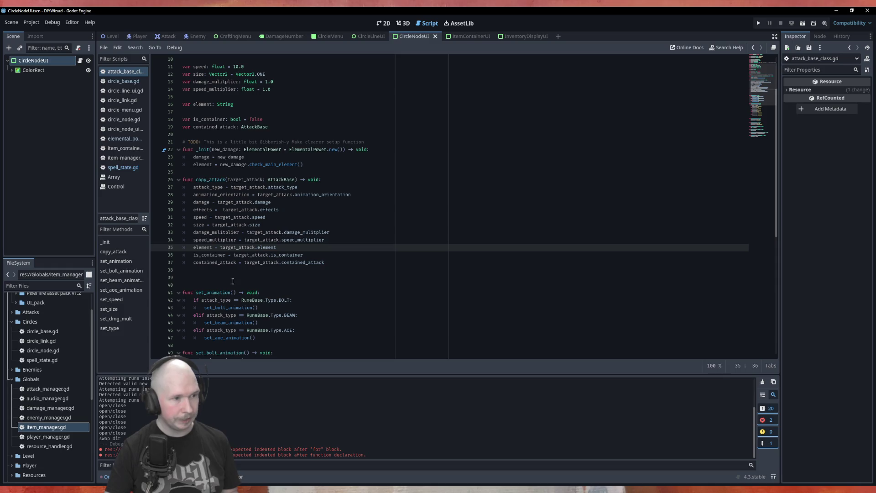
click(210, 275)
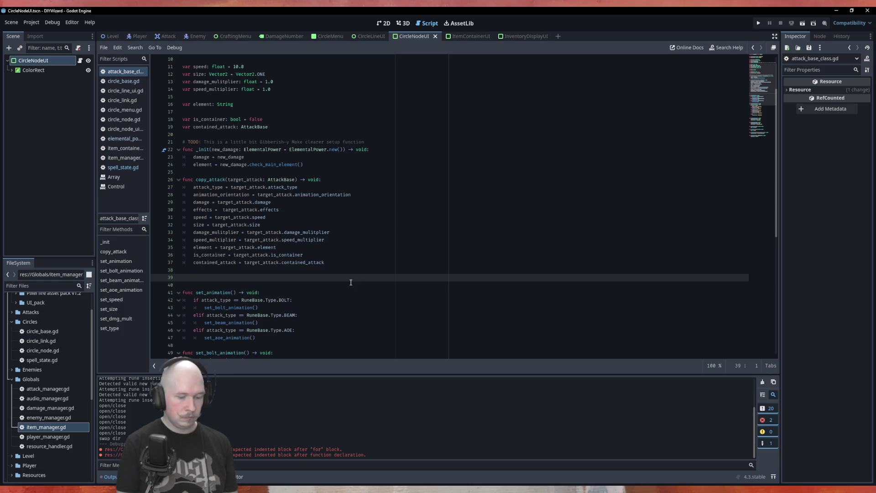
- Write 'func divide_power(divide_by) -> void:' with body 'damage = damage.get_divided(divide_by)'
text(func divv)
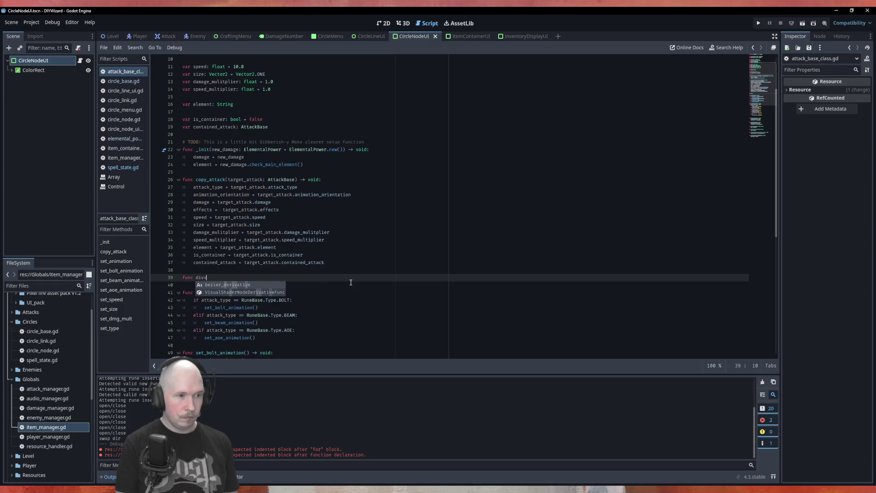
key(BackSpace)
text(_power(di)
text(vide_by))
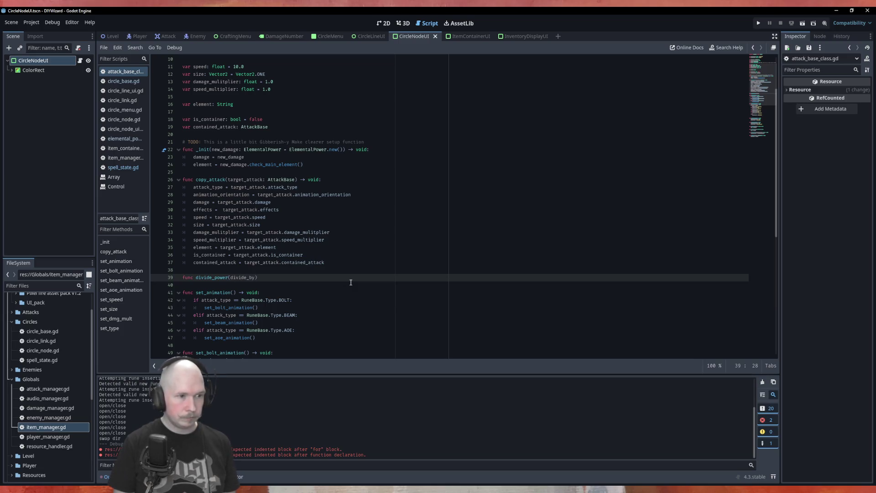
text( -> voi)
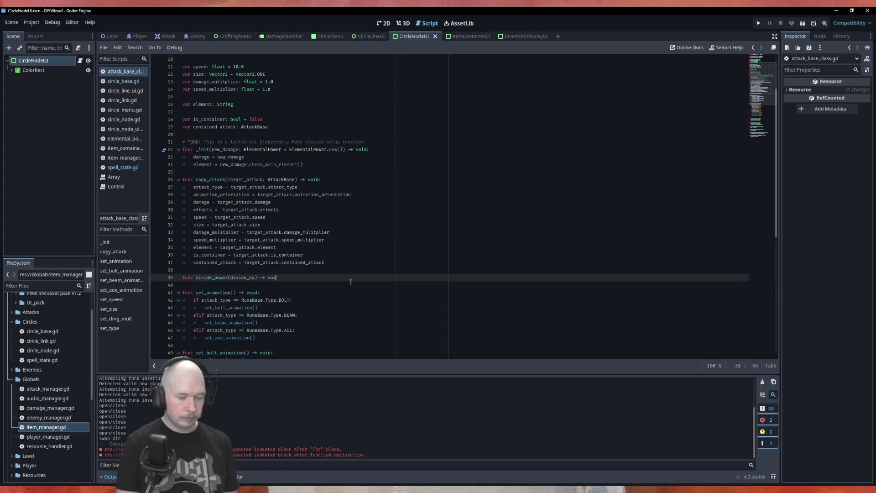
text(d:)
key(Return)
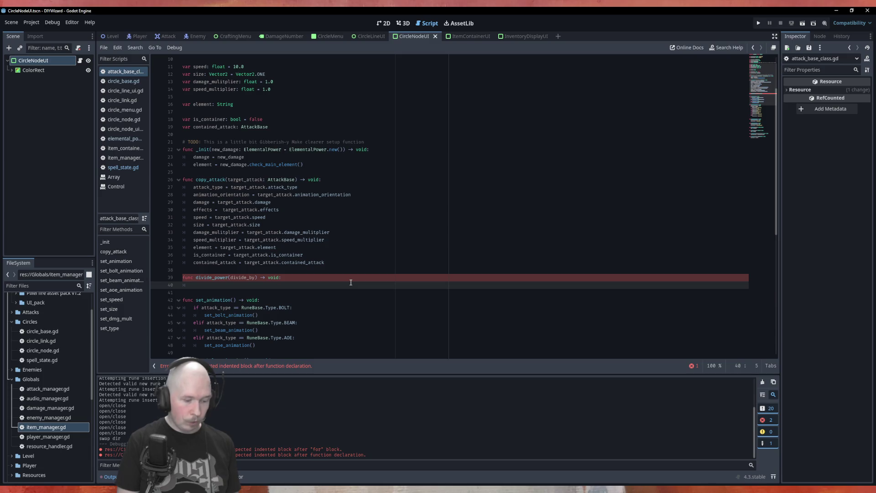
text(dama)
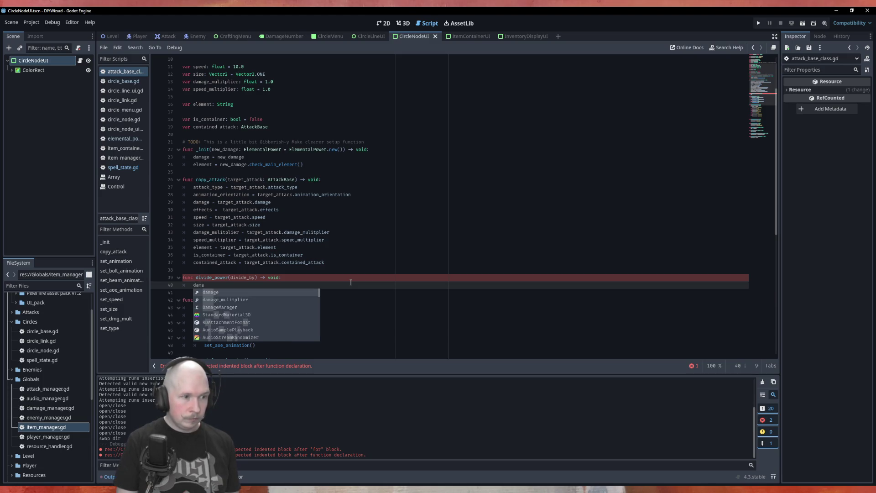
key(Return)
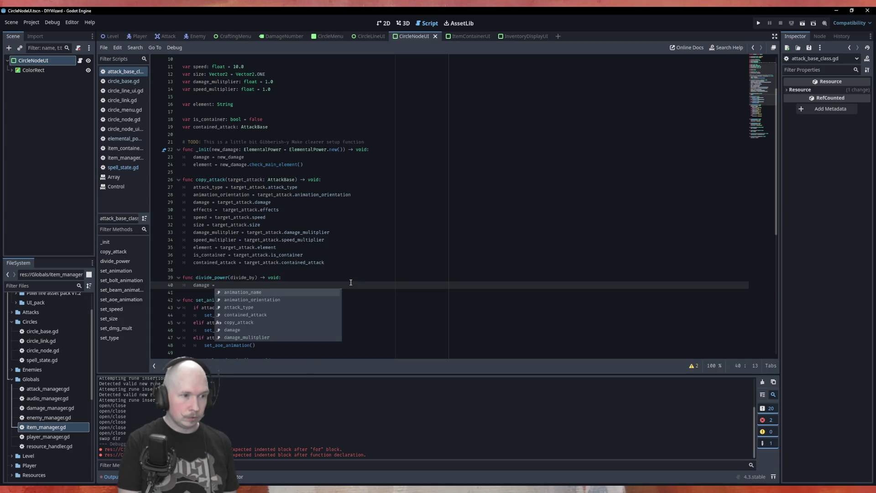
text(da)
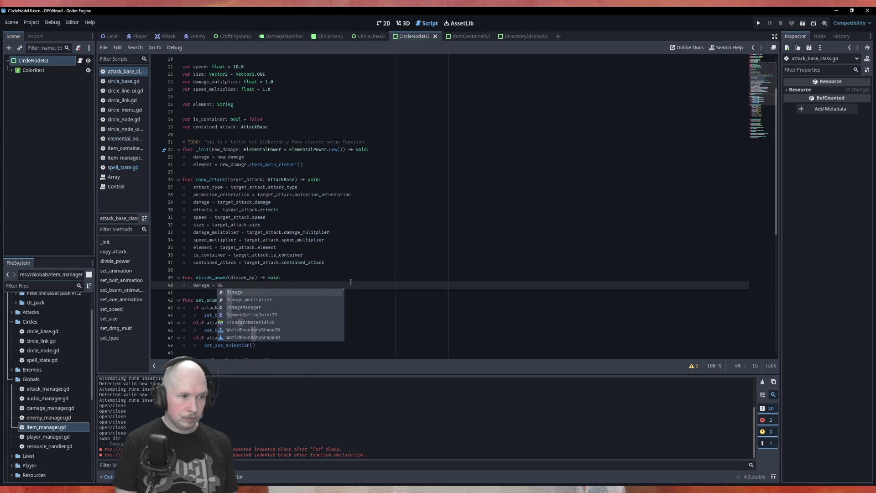
key(Return)
text(.)
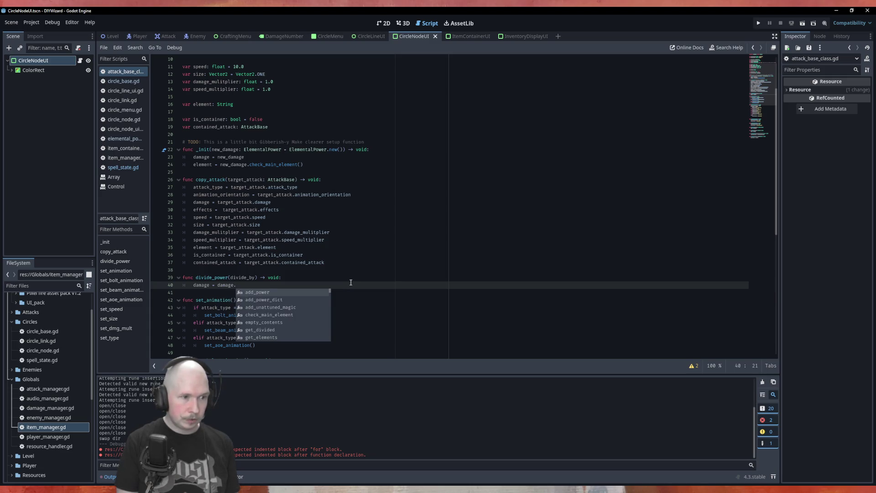
key(Down)
key(Down)
key(Down)
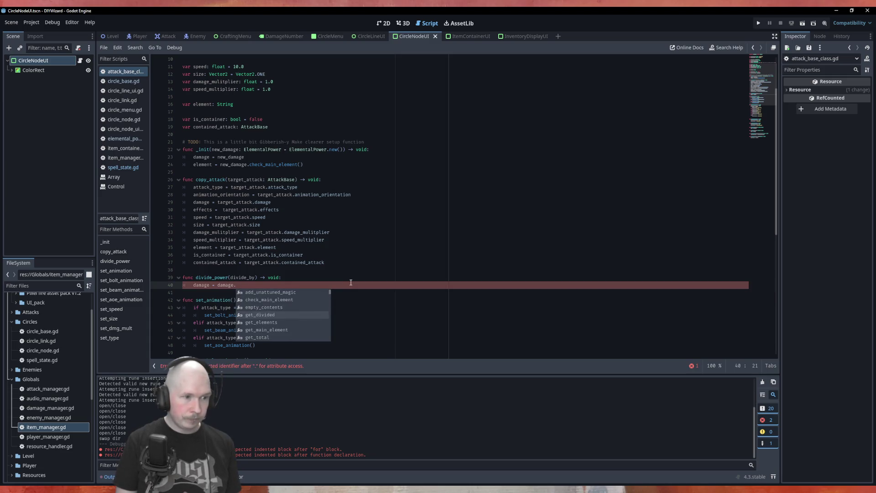
key(Return)
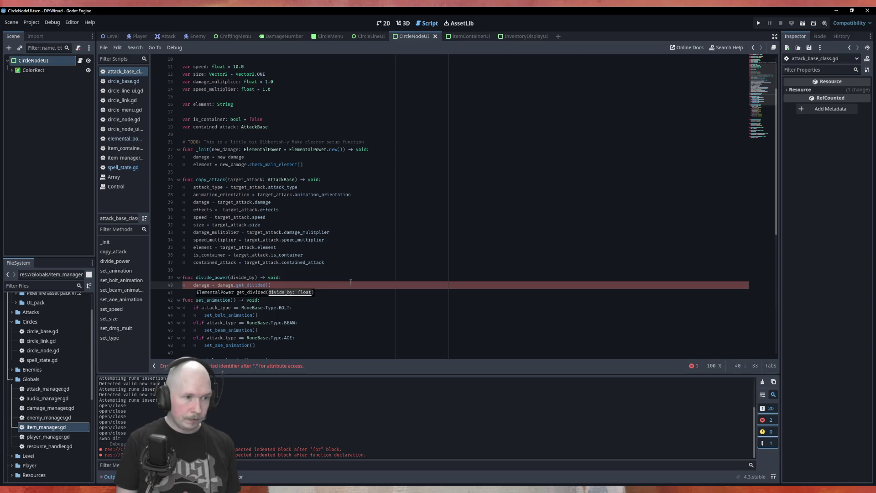
text(di)
key(Return)
- Type the divide_by parameter as float, then open circle_base.gd in the script editor
key(Up)
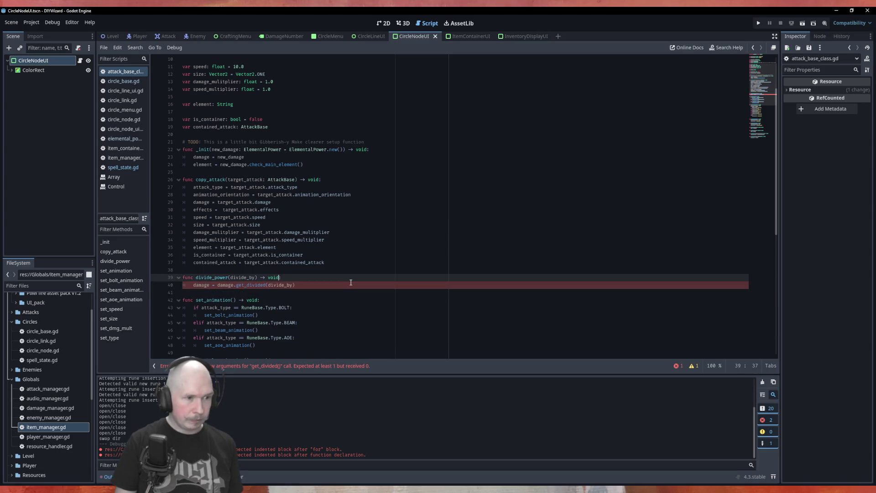
text(: float)
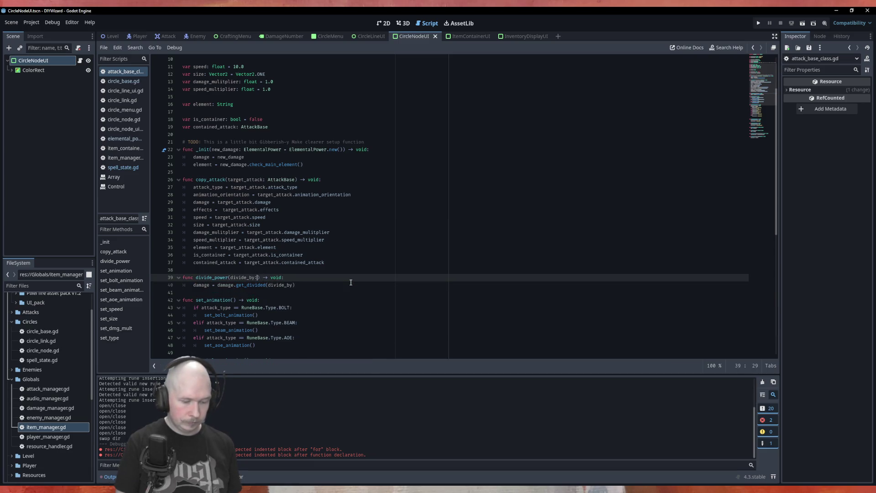
key(Escape)
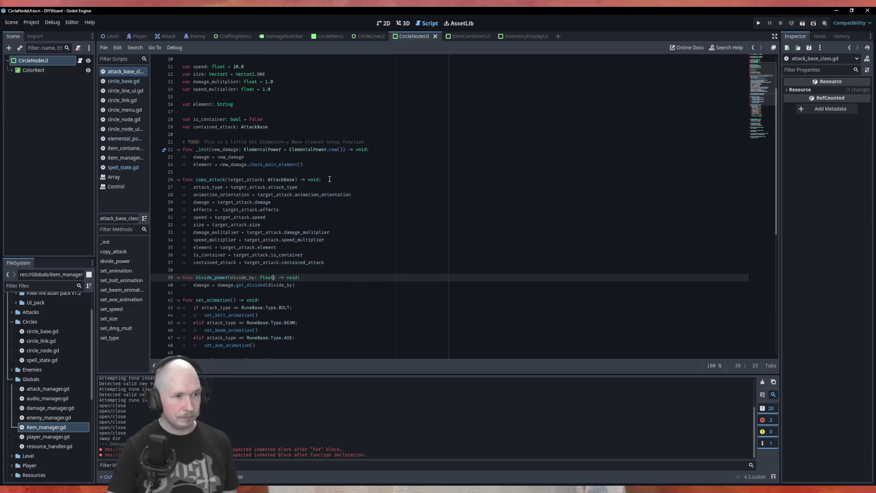
scroll(329, 179, down, 5)
scroll(338, 205, up, 5)
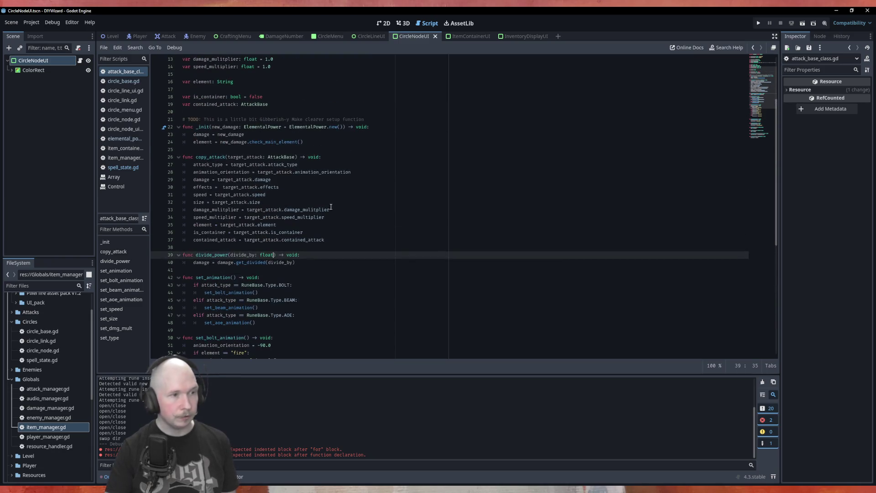
click(119, 81)
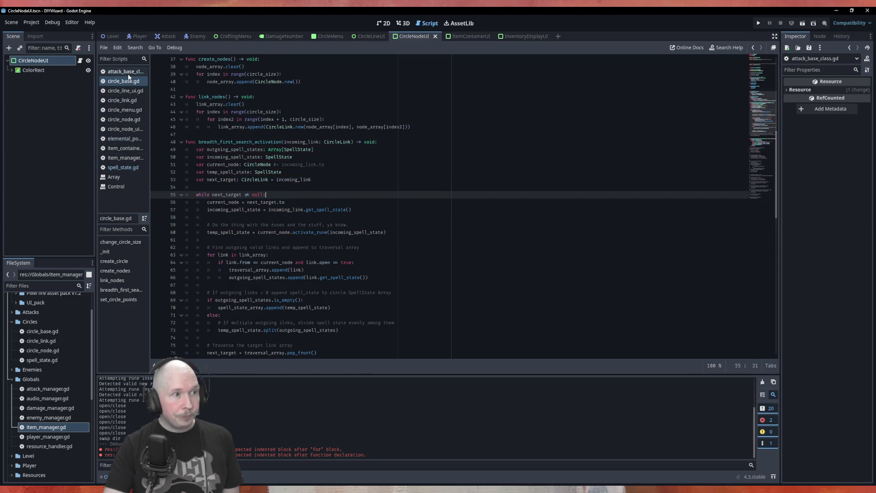
- In spell_state.gd's split, add outgoing.attack_state.copy_attack(attack_state)
click(121, 167)
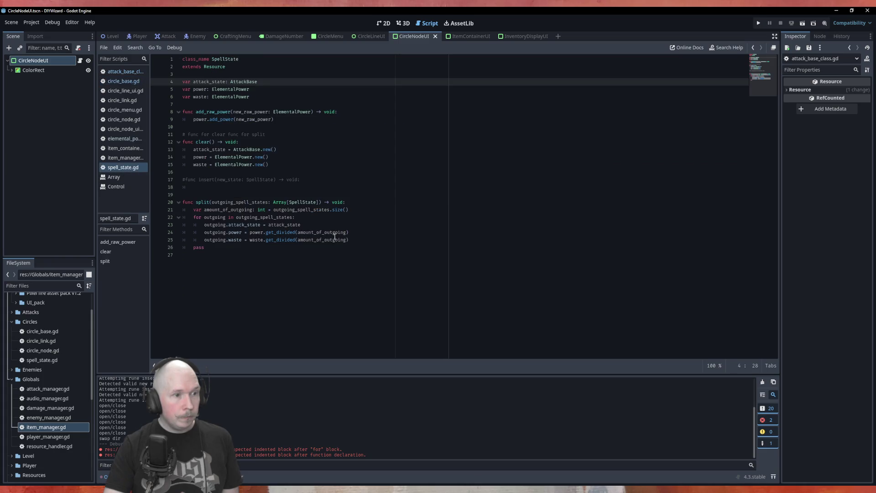
click(311, 225)
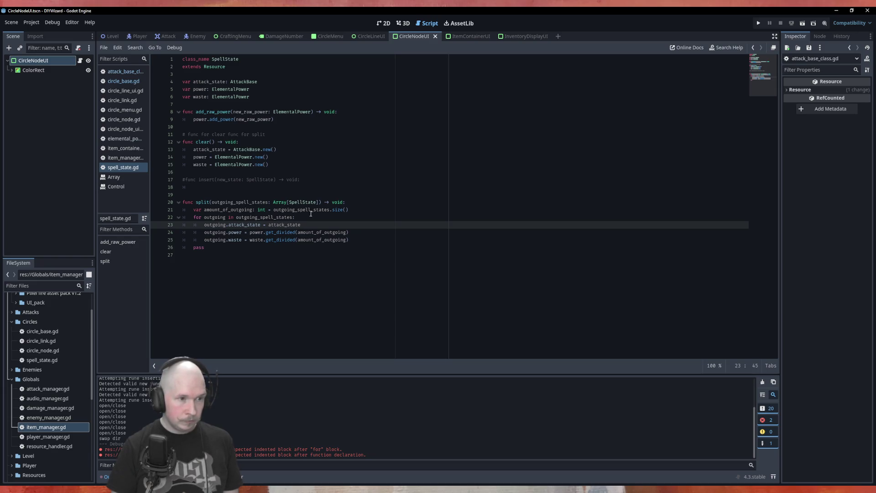
text(.)
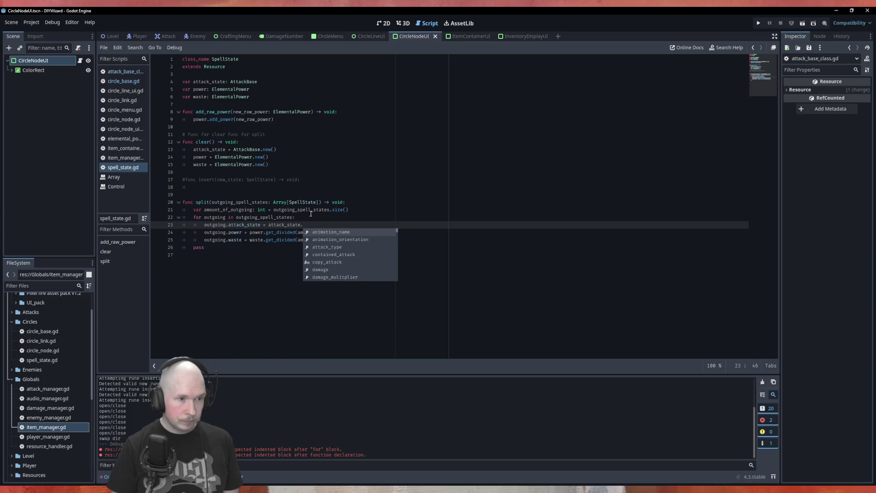
key(Down)
key(Down)
key(Down)
key(Return)
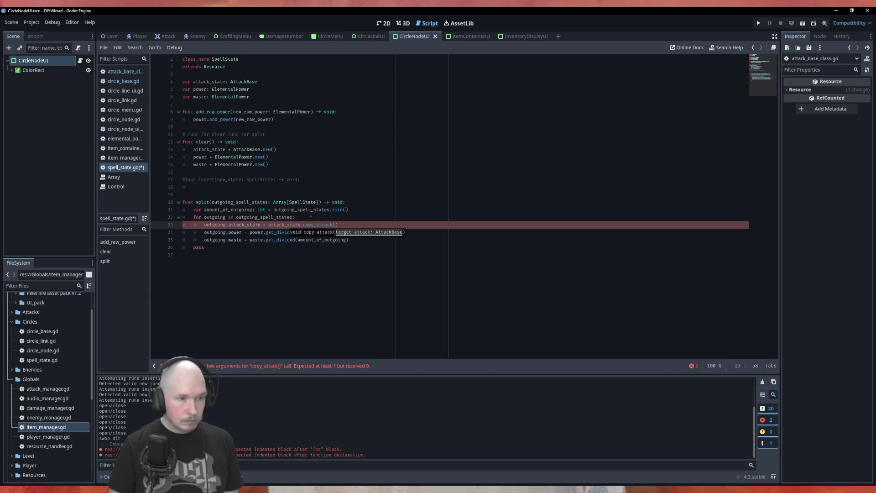
key(BackSpace)
key(BackSpace)
key(BackSpace)
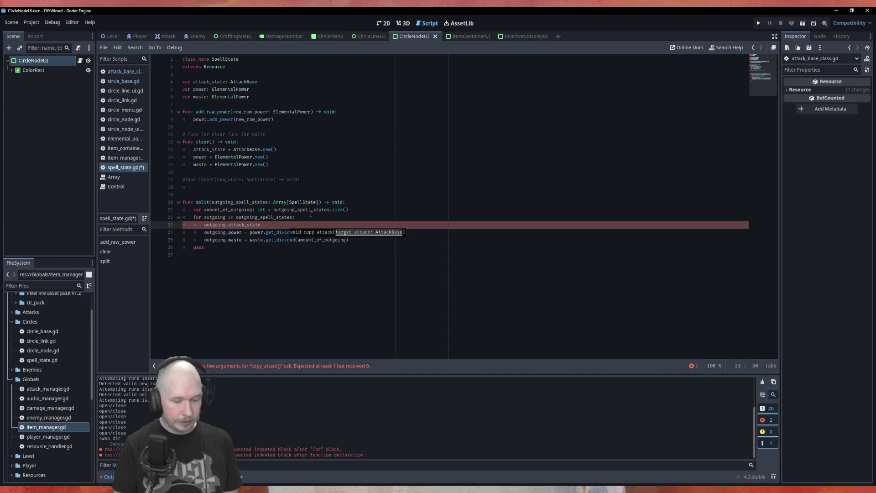
text(.cop)
key(Return)
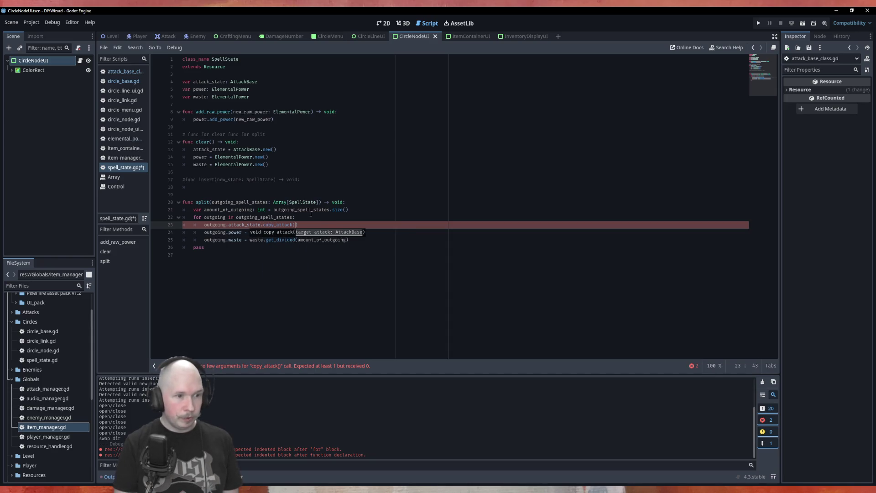
text(att)
key(Return)
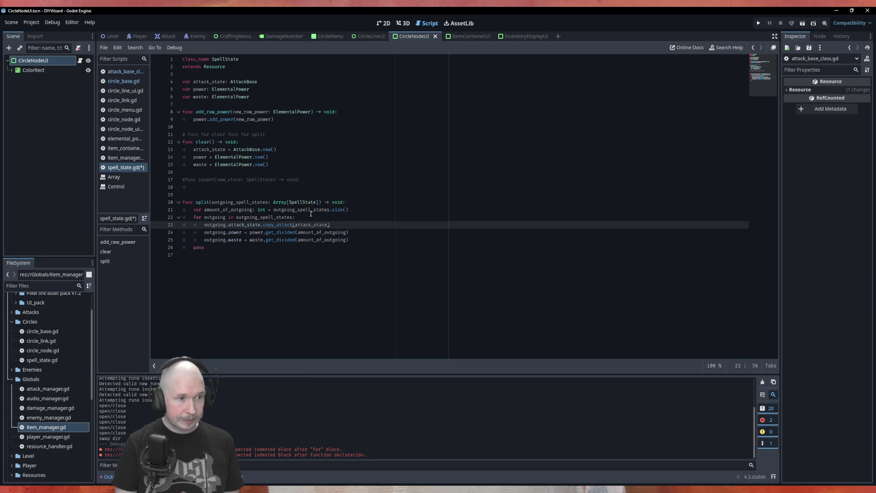
- Add outgoing.attack_state.divide_power(amount_of_outgoing) below it, save, and return to circle_base.gd
key(Return)
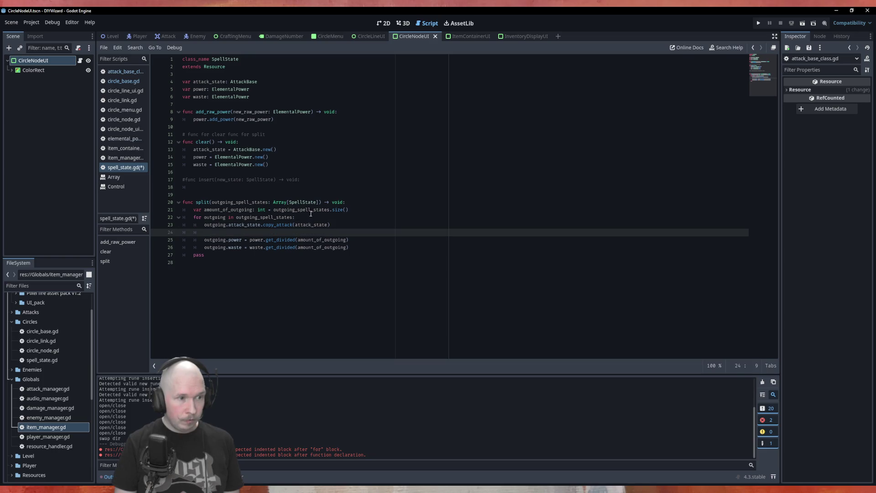
key(Up)
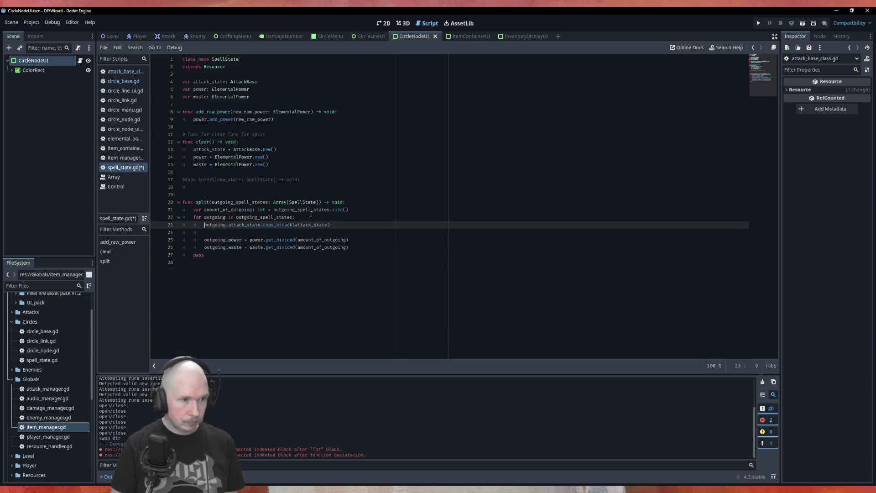
key(ctrl)
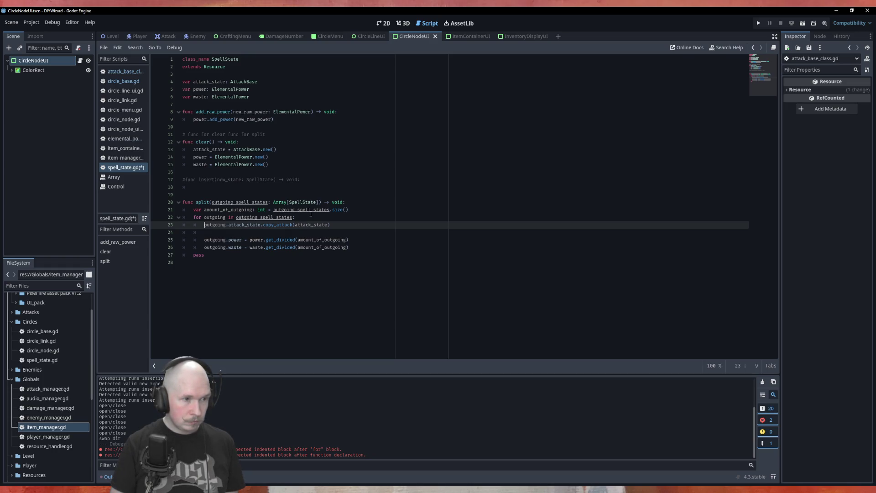
key(Down)
text(outg)
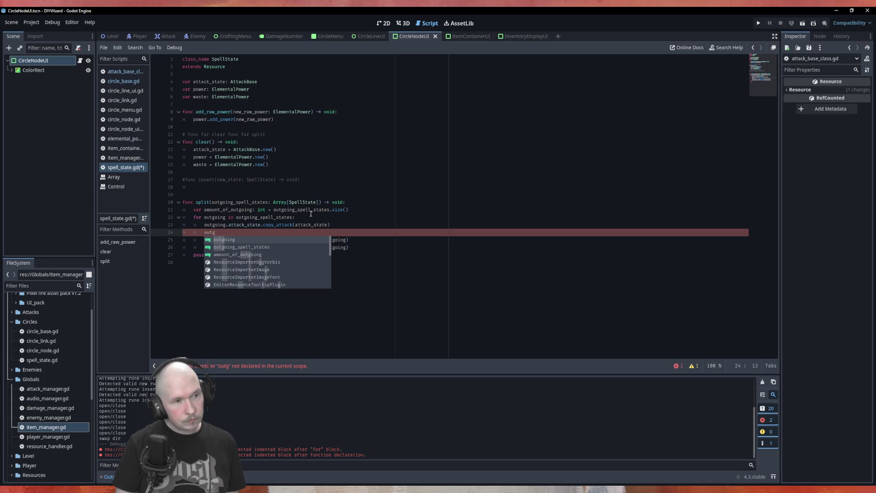
key(Return)
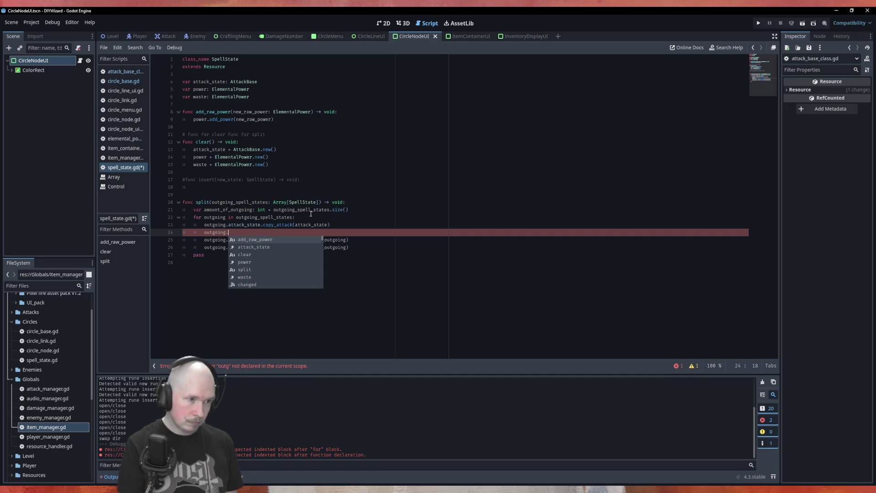
key(Down)
key(Return)
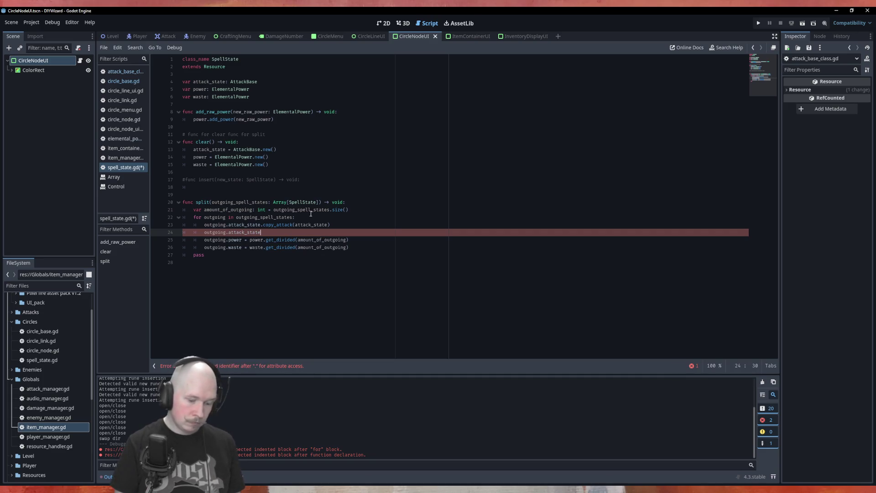
text(.div)
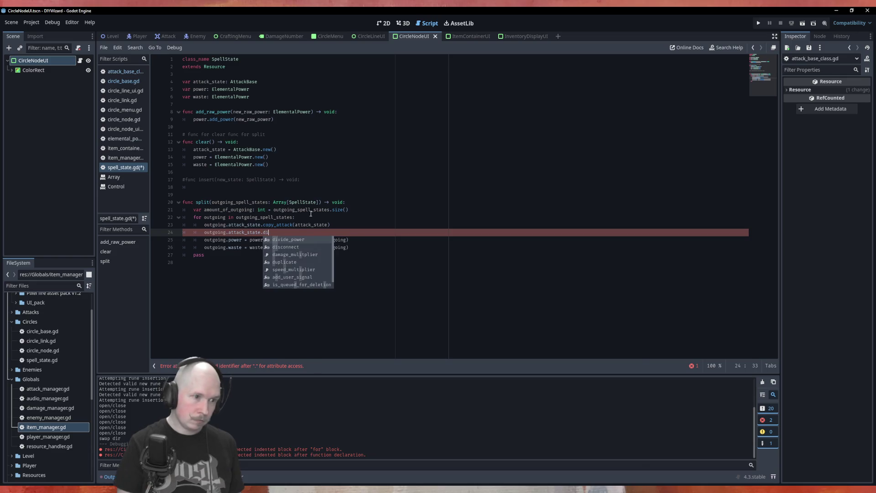
key(Return)
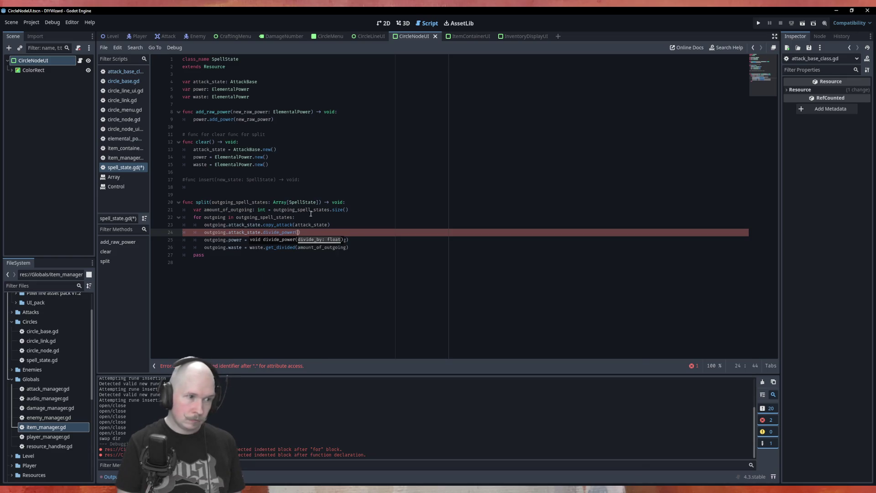
text(amou)
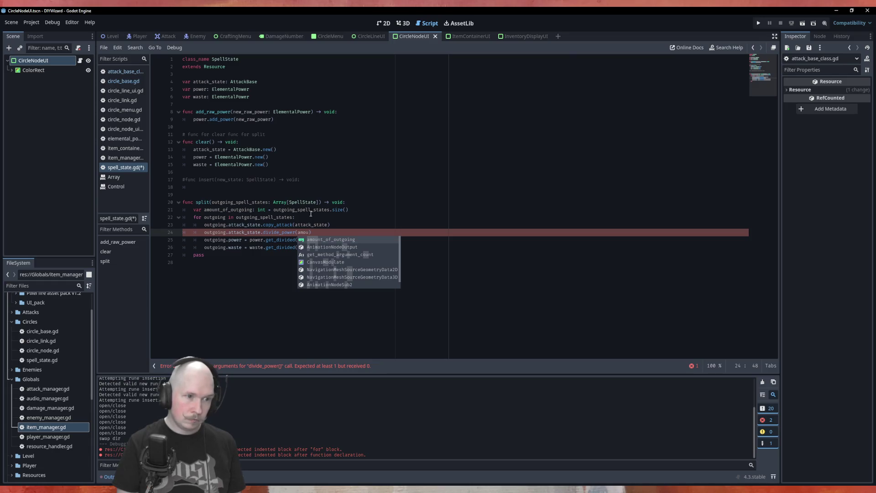
key(Return)
key(ctrl+s)
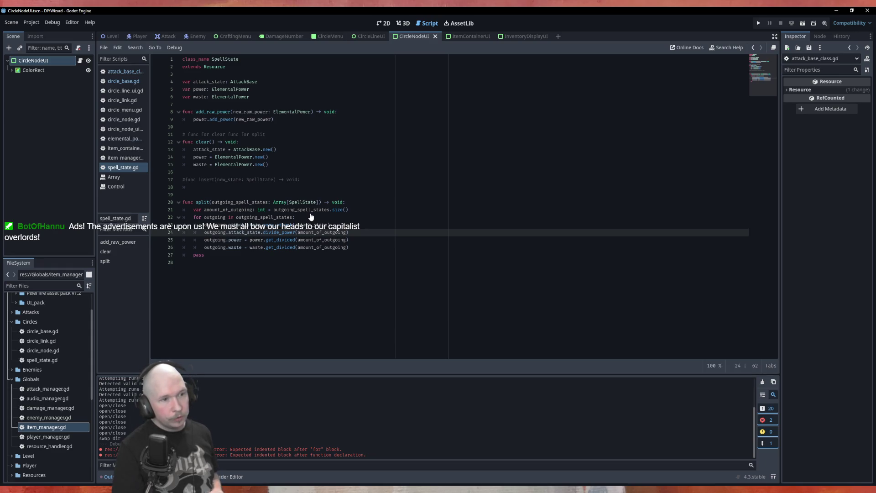
key(alt+Left)
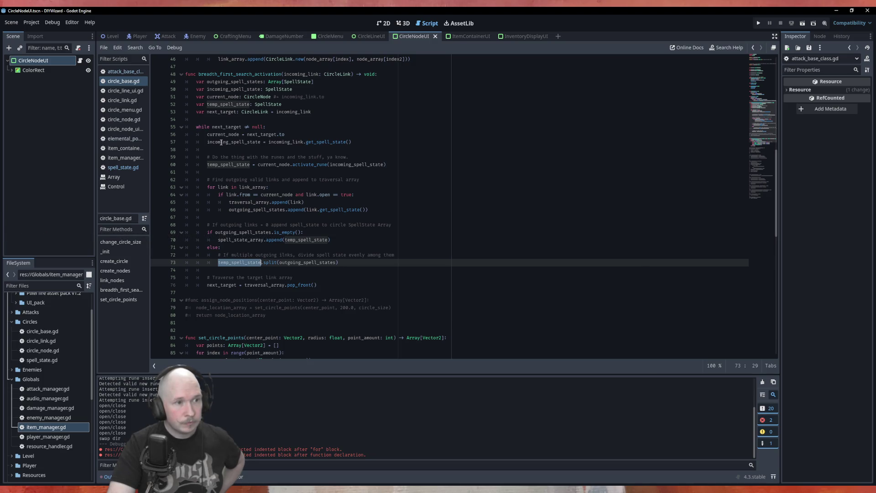
- Replace incoming_link with next_target on line 57 of circle_base.gd
double_click(226, 143)
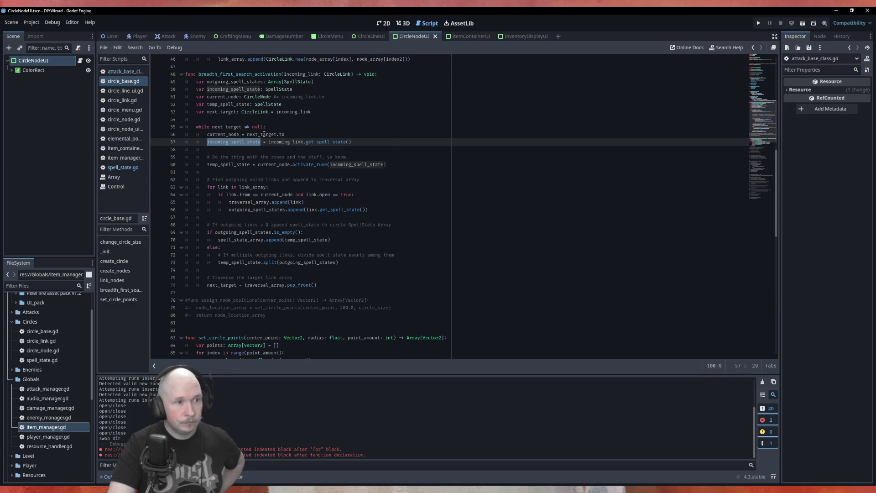
double_click(230, 126)
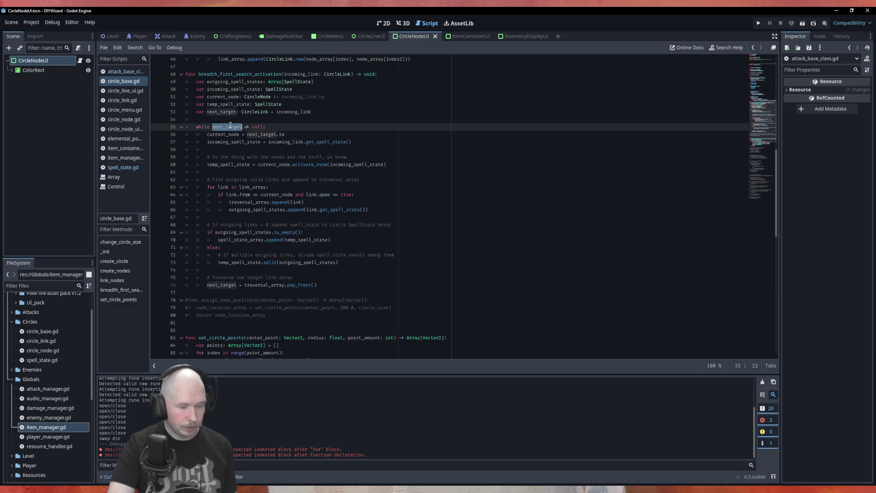
double_click(292, 142)
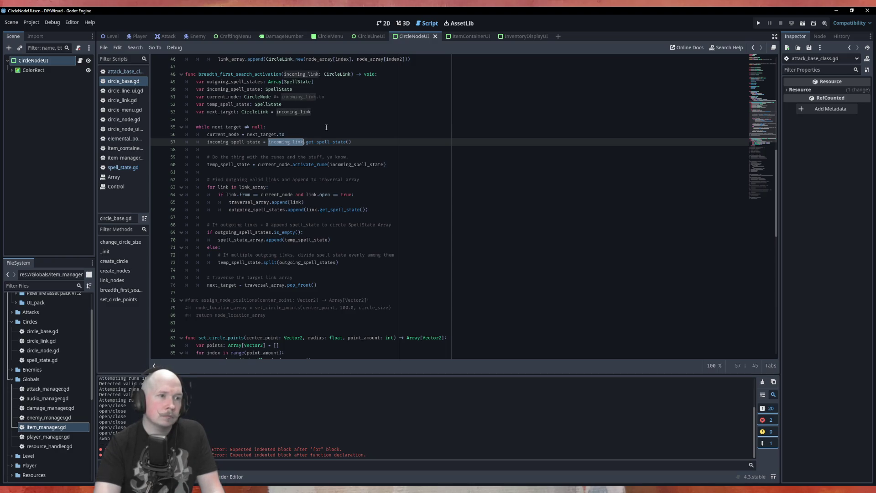
text(next_target)
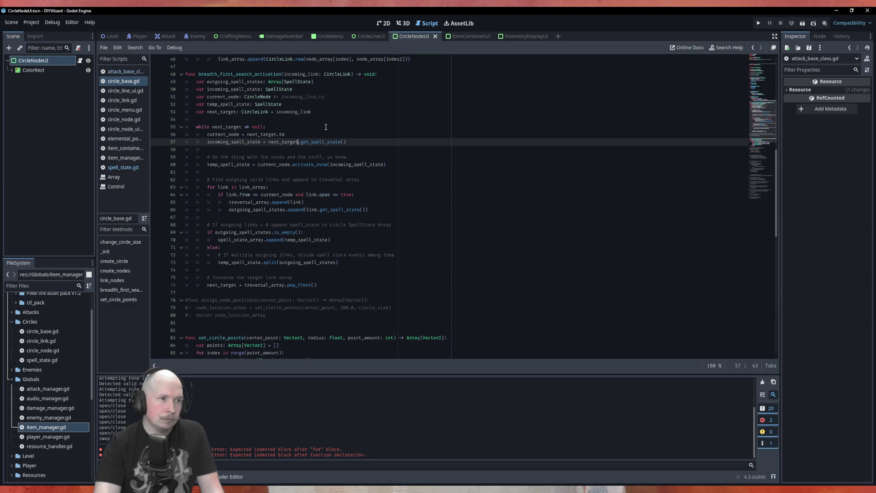
click(326, 127)
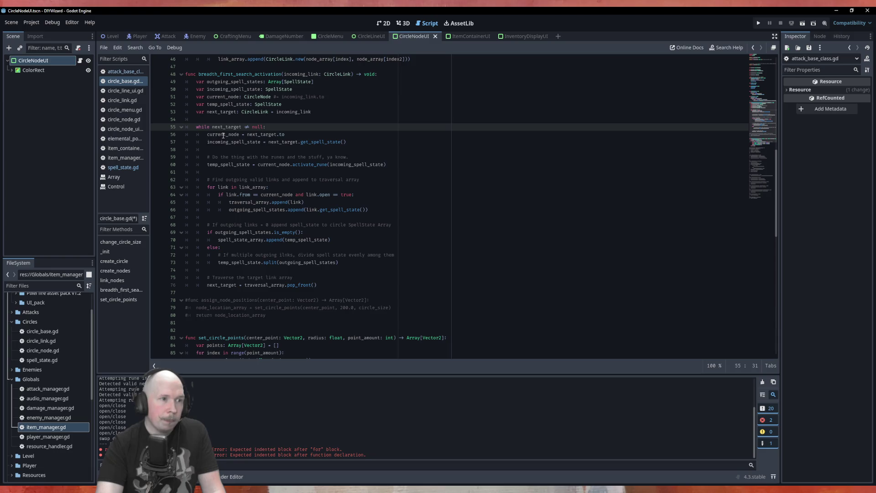
- Try pasting next_target as line 60's argument, then undo that change
drag(274, 135, 286, 135)
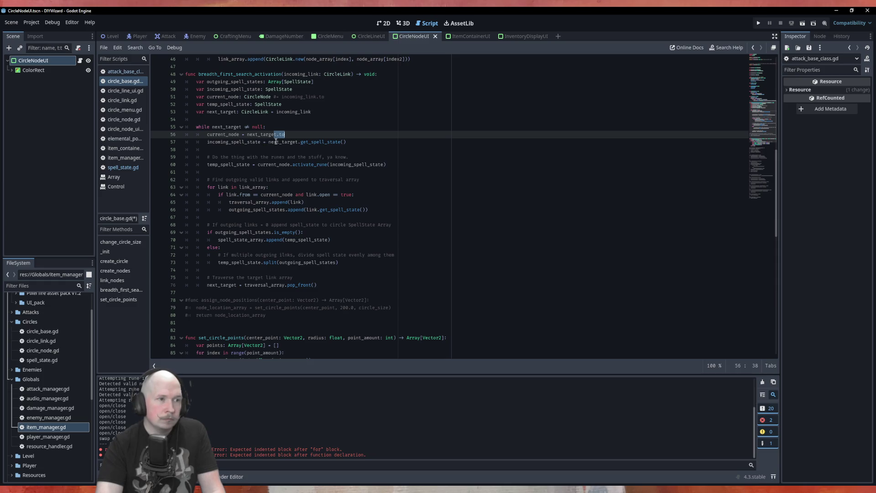
double_click(276, 142)
key(ctrl+c)
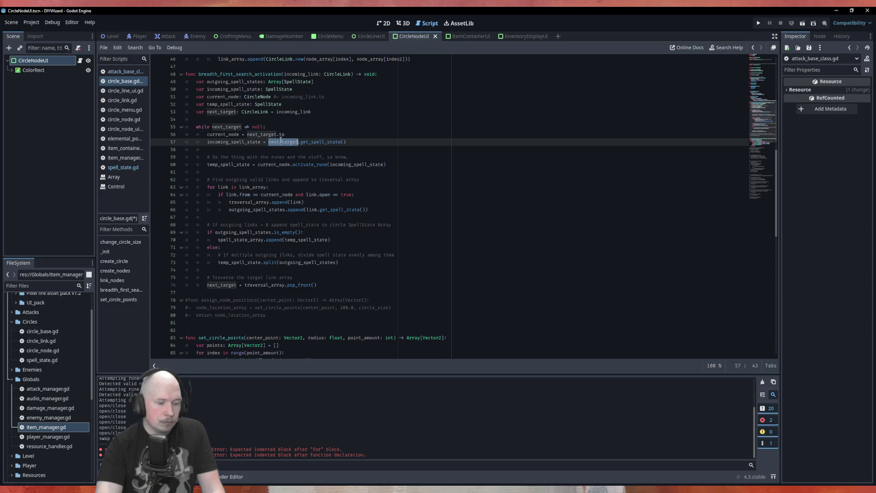
double_click(362, 165)
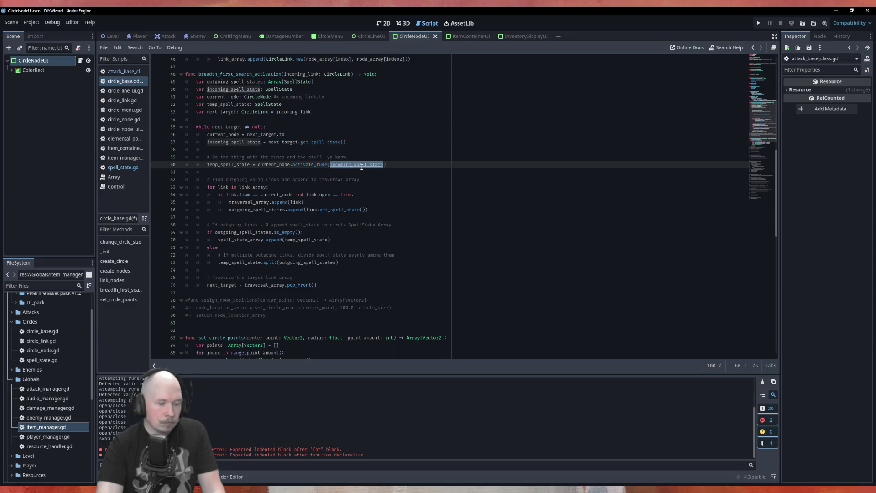
key(ctrl+v)
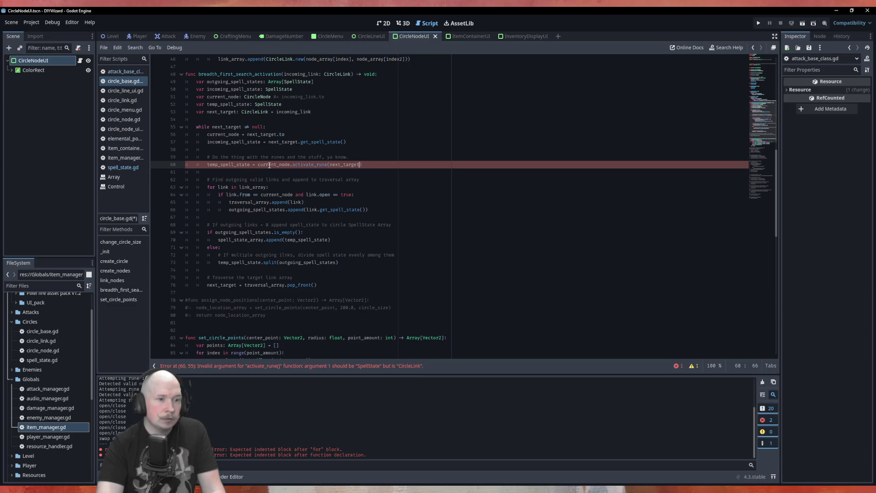
key(ctrl)
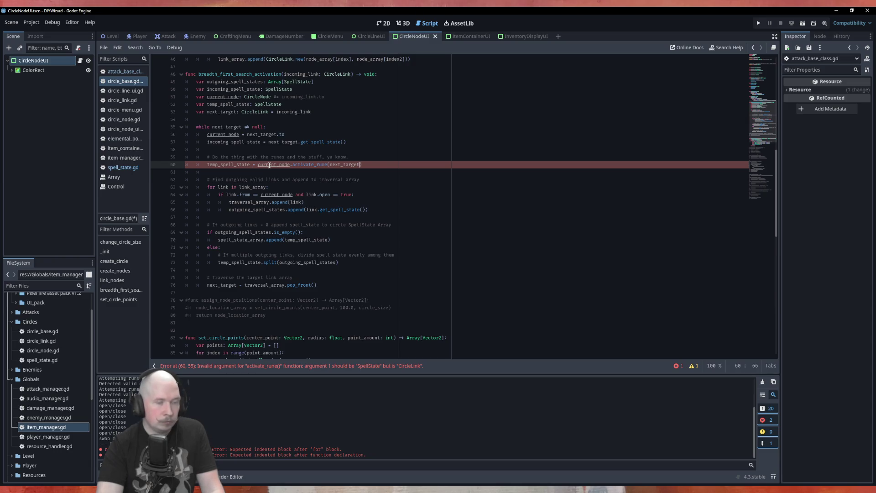
key(ctrl+z)
click(340, 150)
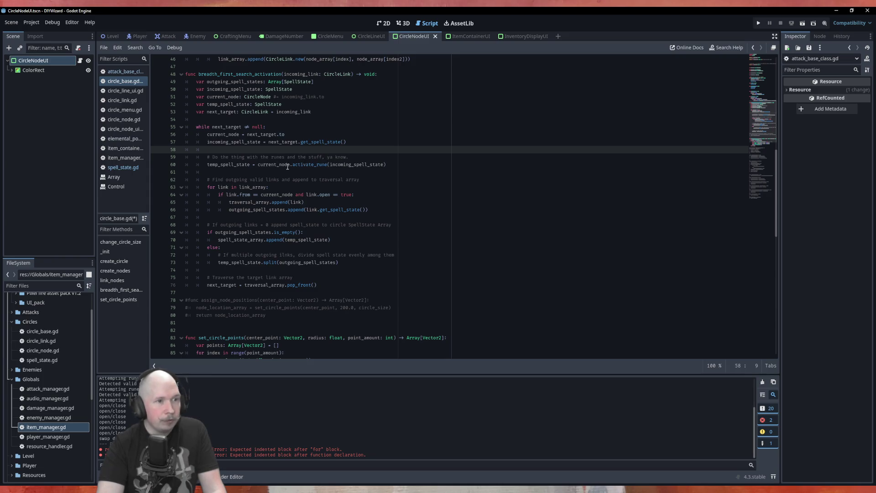
double_click(229, 166)
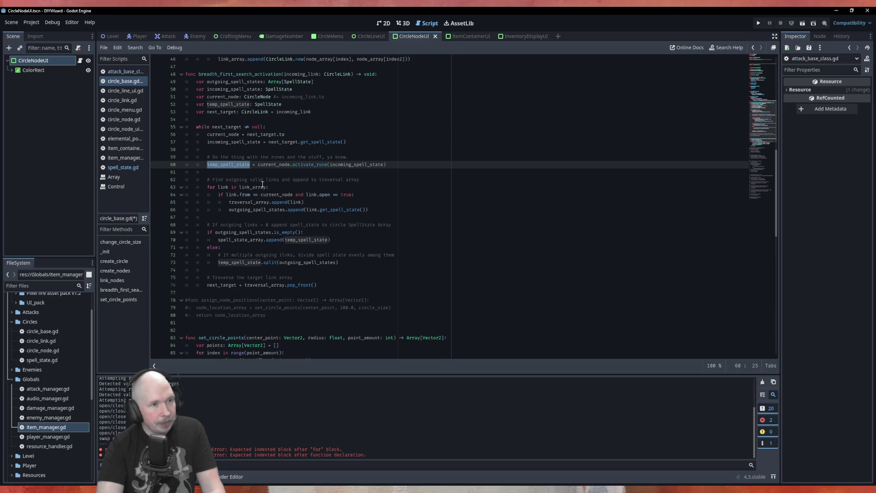
double_click(253, 202)
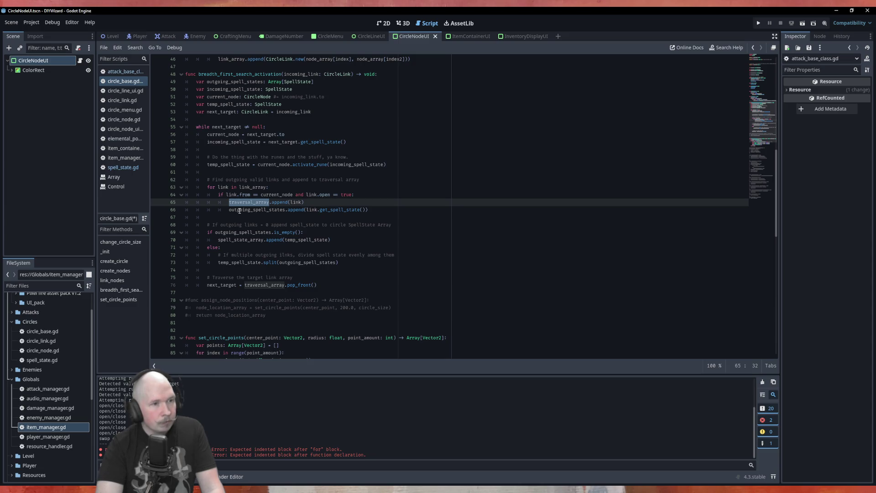
double_click(239, 210)
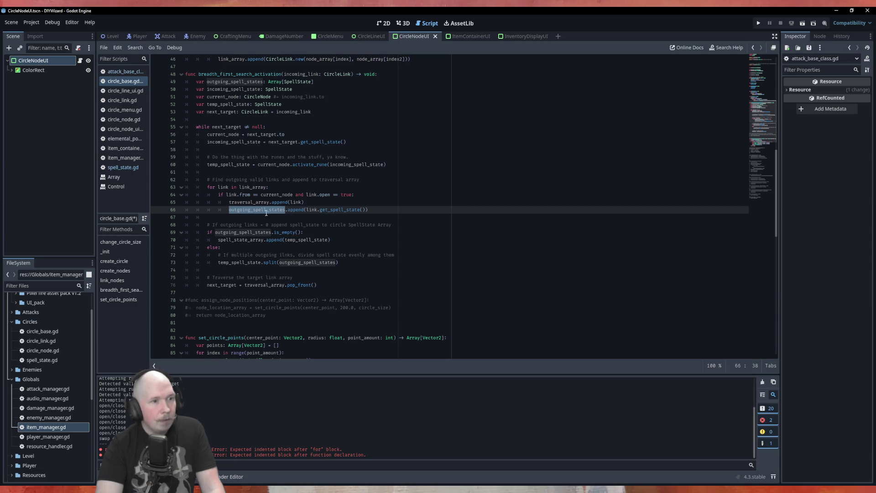
double_click(342, 209)
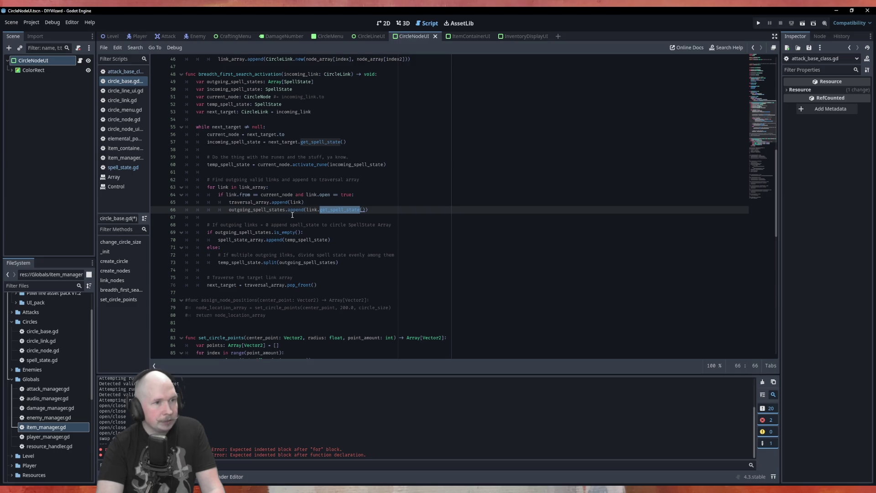
double_click(252, 211)
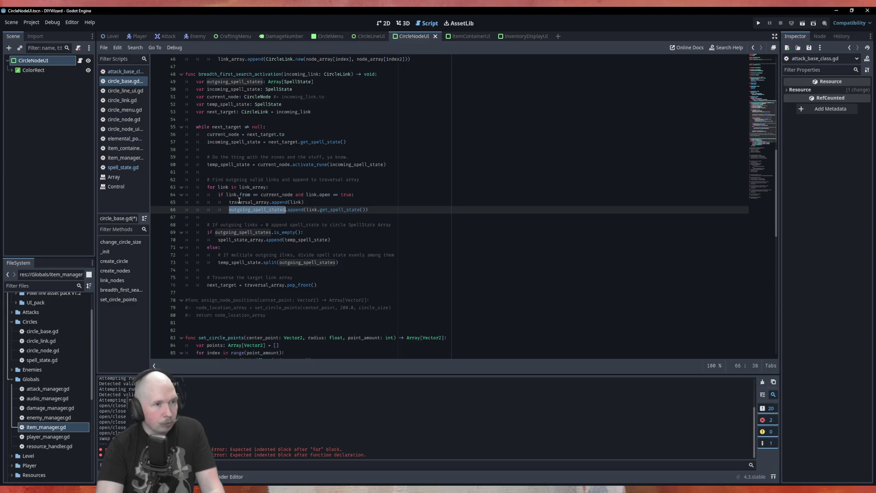
double_click(240, 202)
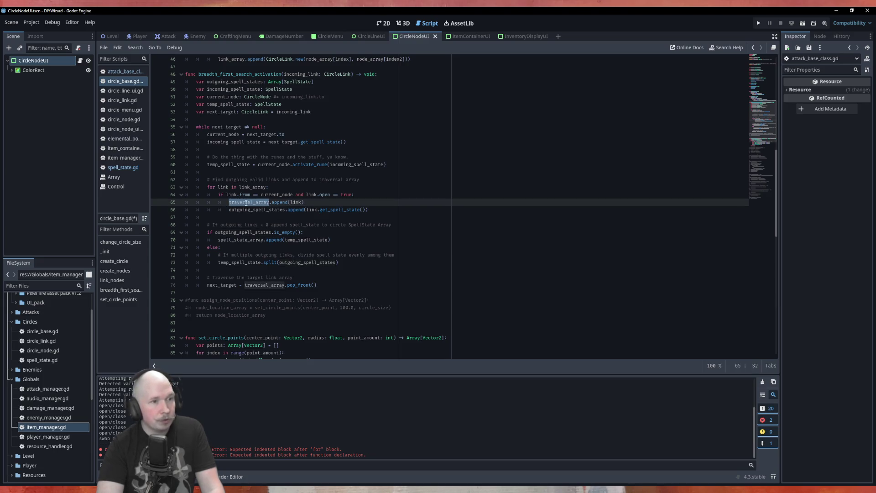
double_click(258, 210)
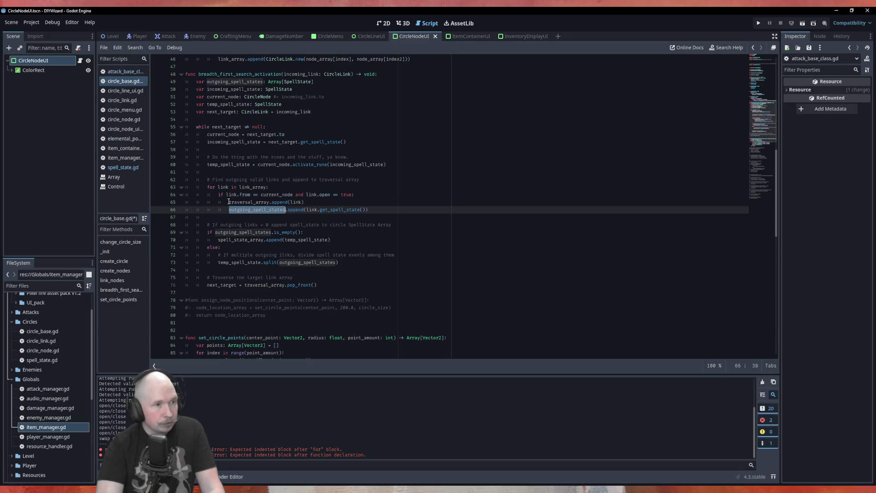
double_click(234, 232)
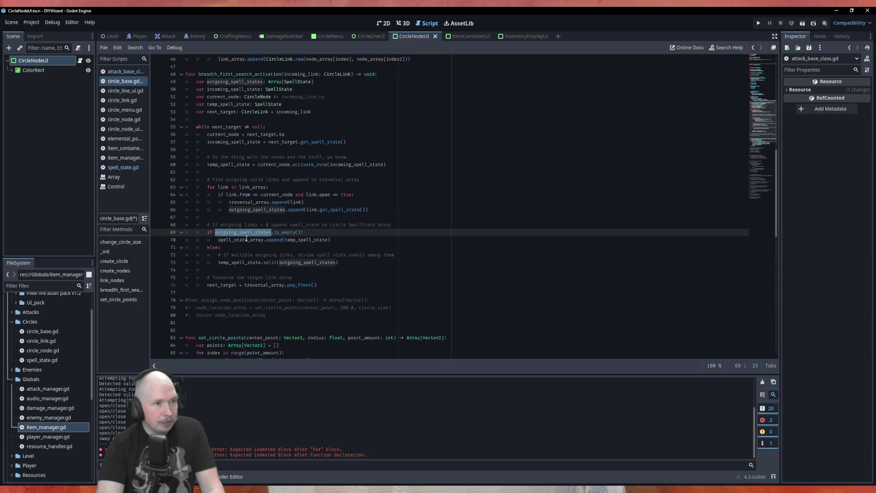
double_click(246, 239)
double_click(302, 240)
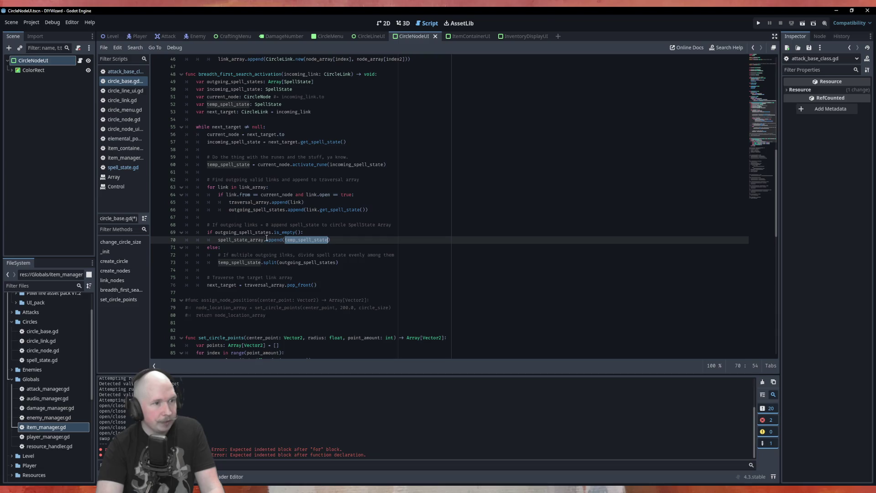
double_click(261, 239)
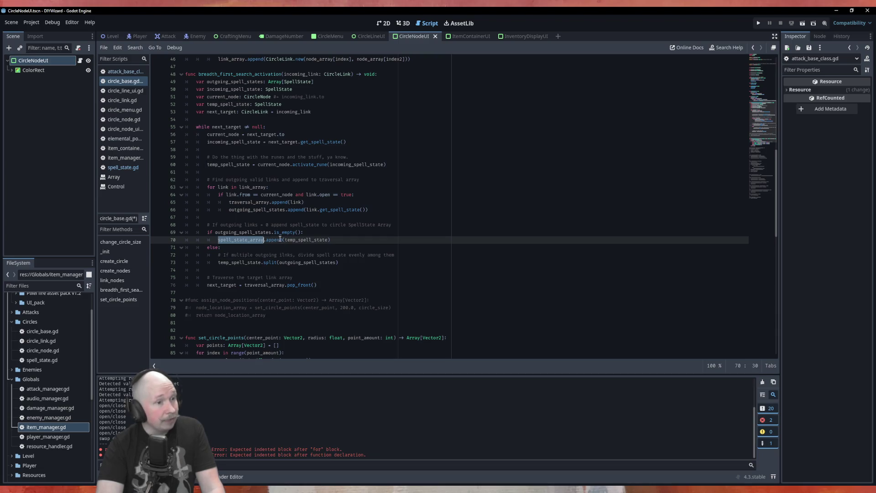
double_click(244, 263)
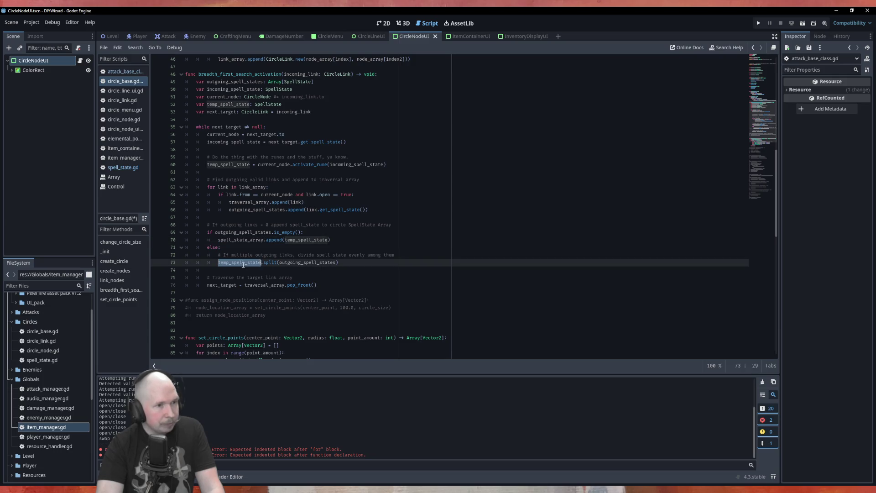
double_click(274, 263)
double_click(295, 263)
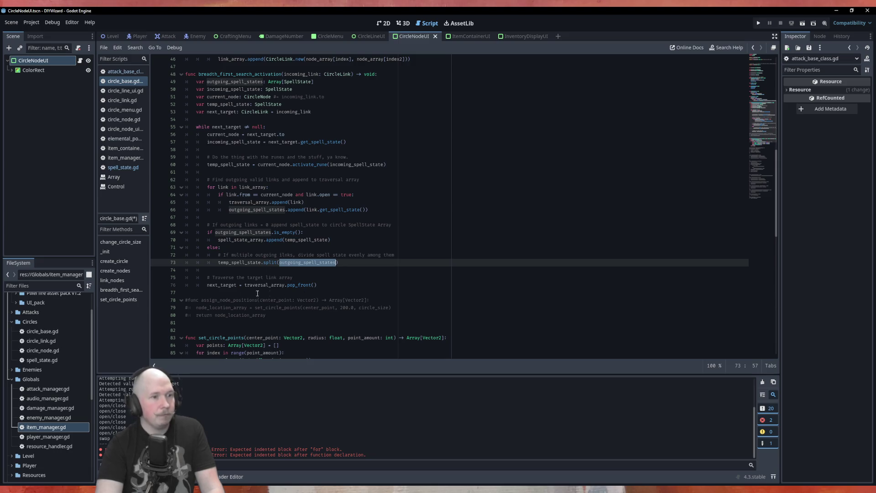
click(333, 284)
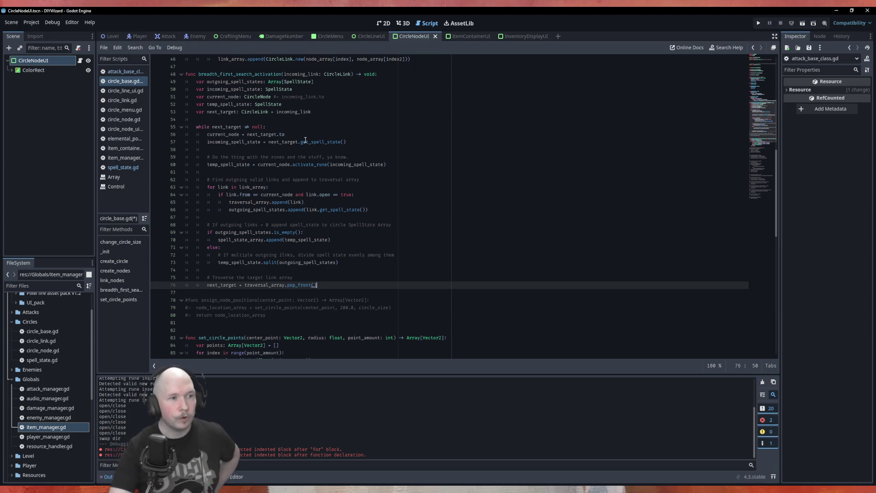
click(222, 285)
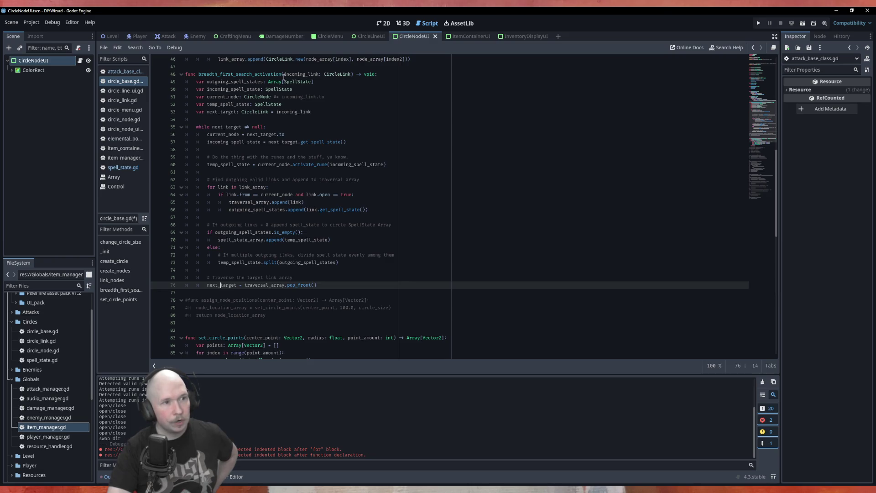
double_click(300, 74)
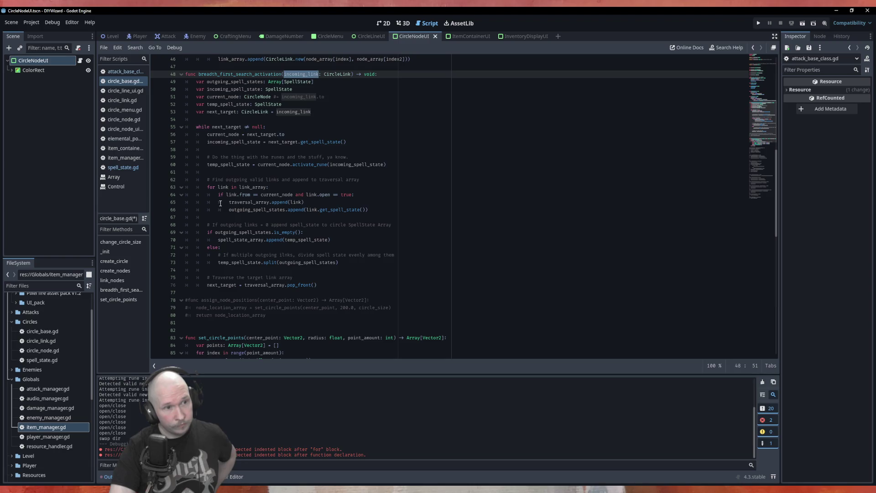
scroll(221, 204, up, 5)
scroll(224, 206, down, 5)
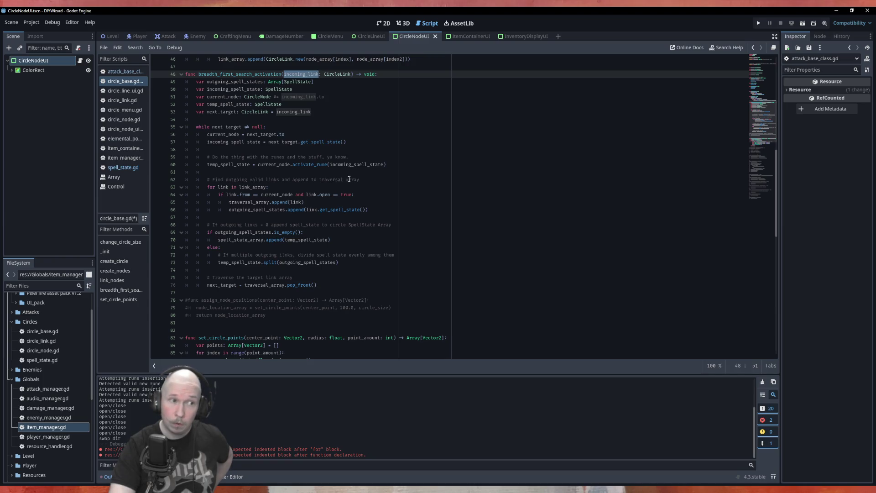
click(230, 127)
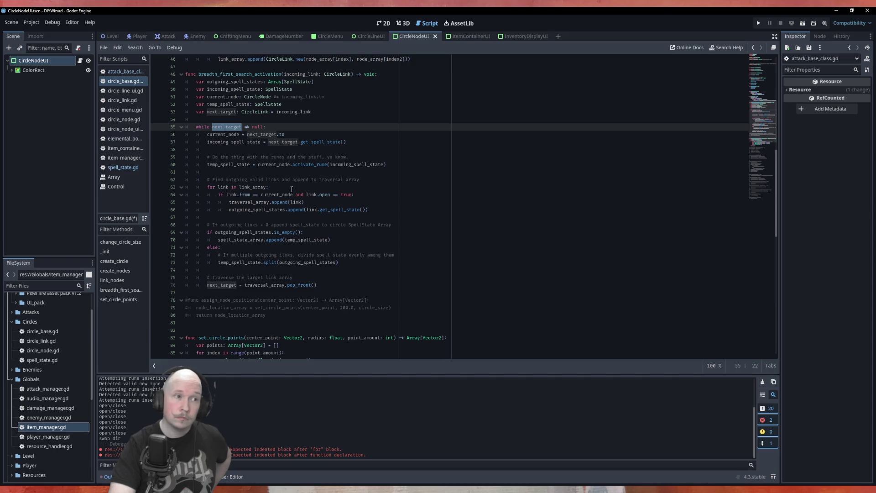
scroll(292, 189, up, 6)
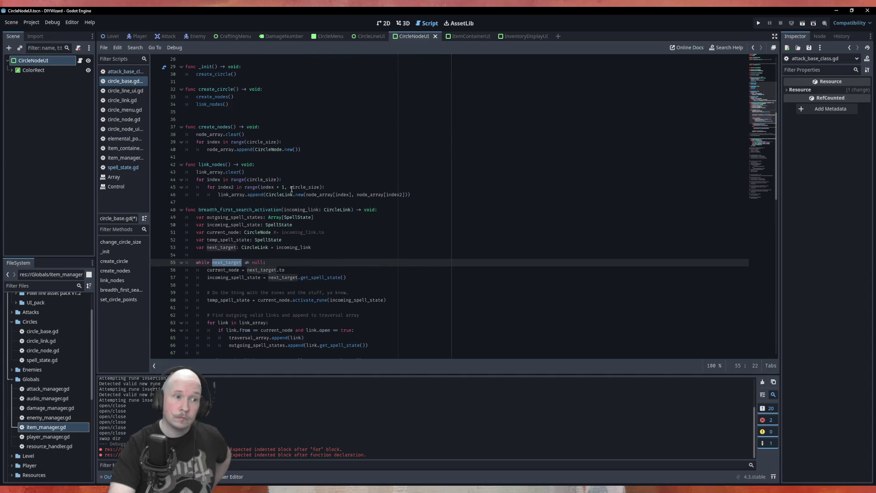
scroll(291, 189, down, 2)
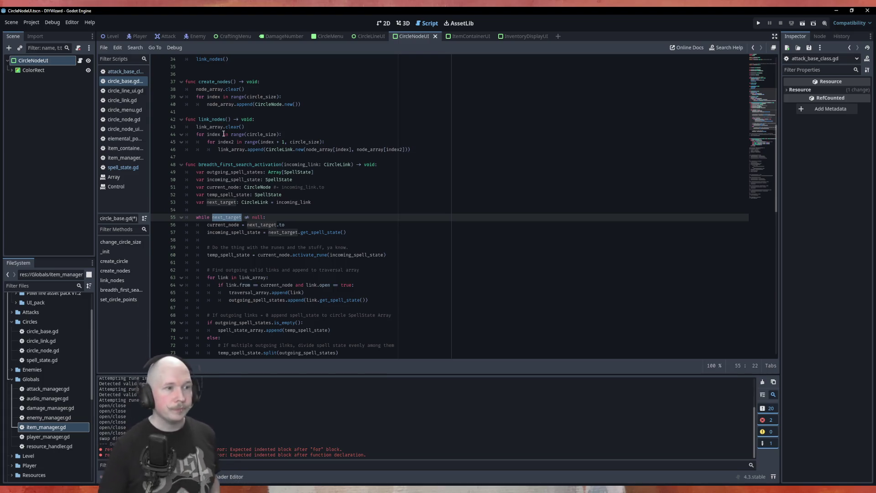
- Rename the search function's parameter to starting_node with type CircleNode
double_click(297, 163)
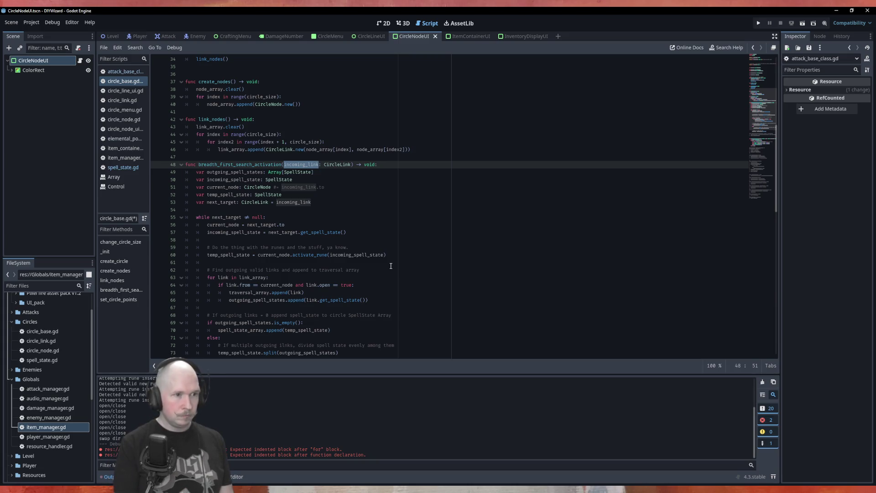
text(starting_node)
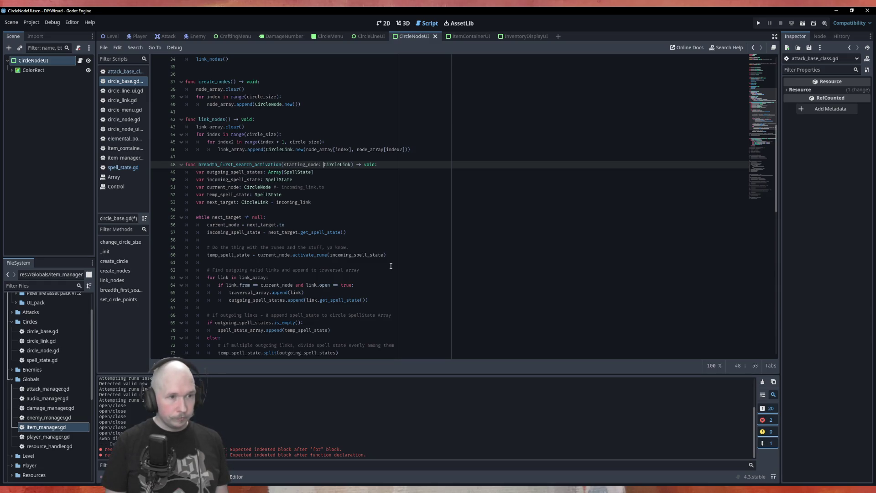
key(Delete)
key(Delete)
key(Delete)
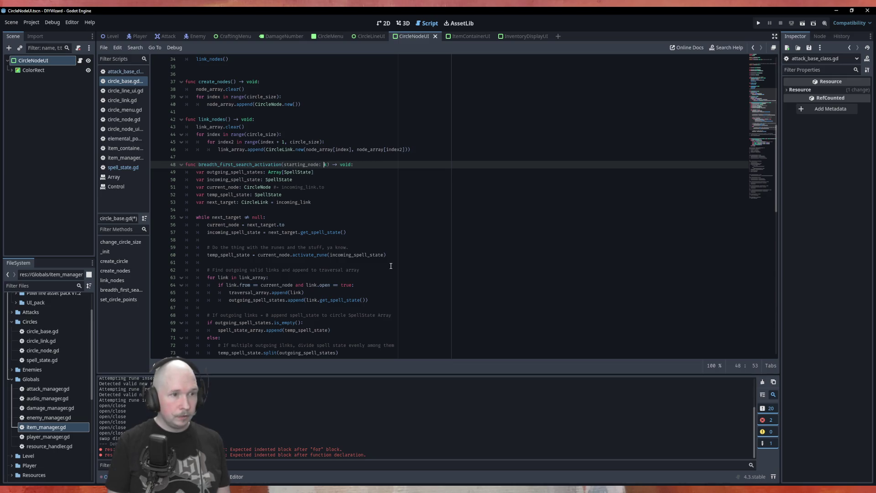
text(Circle)
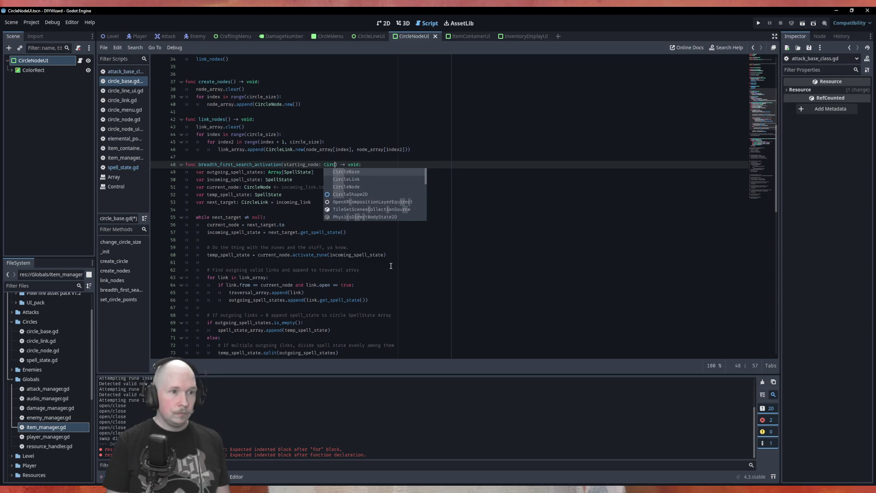
key(Down)
key(Return)
- Initialise next_target as CircleLink.new(null, starting_node) and check where next_target is used
key(Down)
key(Down)
key(Down)
key(BackSpace)
key(BackSpace)
key(BackSpace)
key(BackSpace)
key(BackSpace)
key(BackSpace)
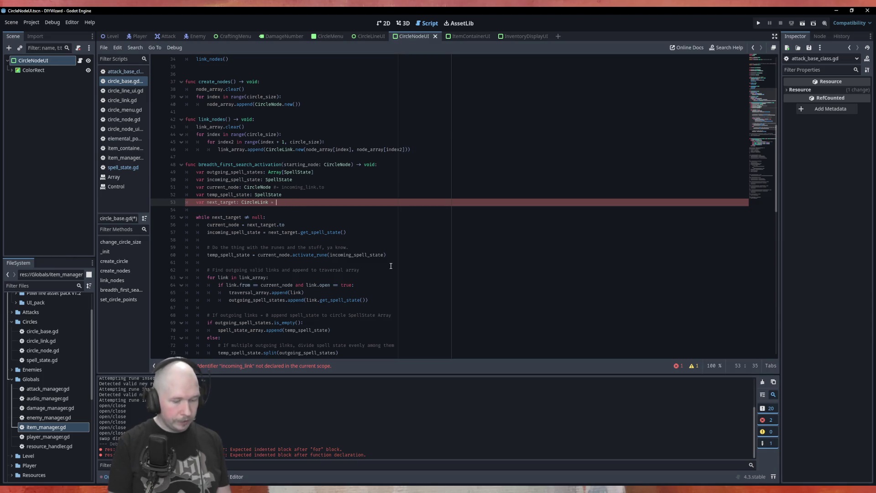
text(CircleLink)
key(Return)
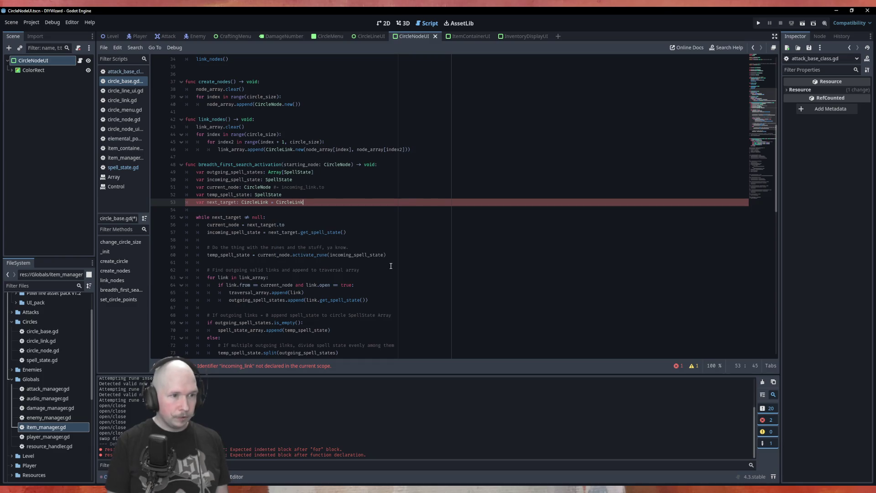
text(.new)
key(Return)
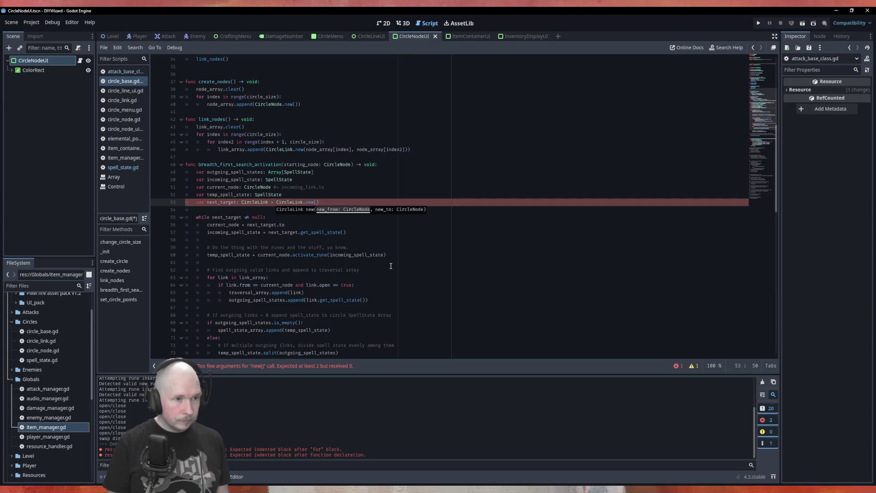
text(null, )
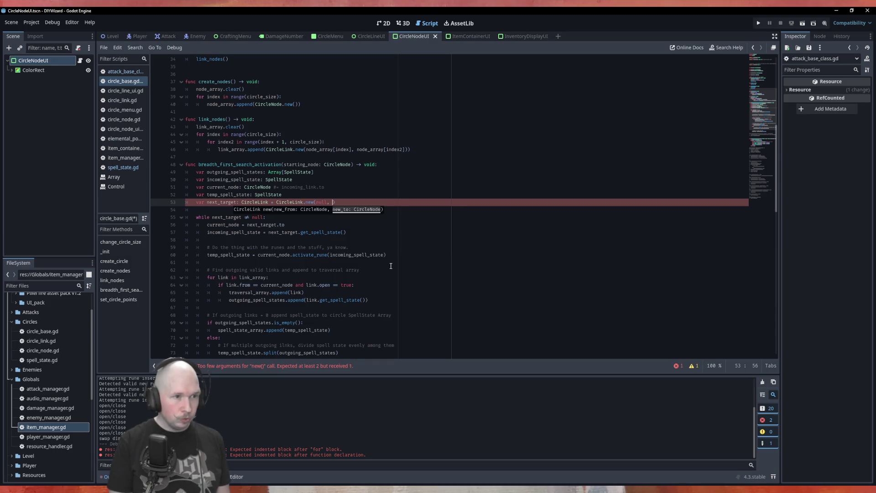
text(start)
key(Return)
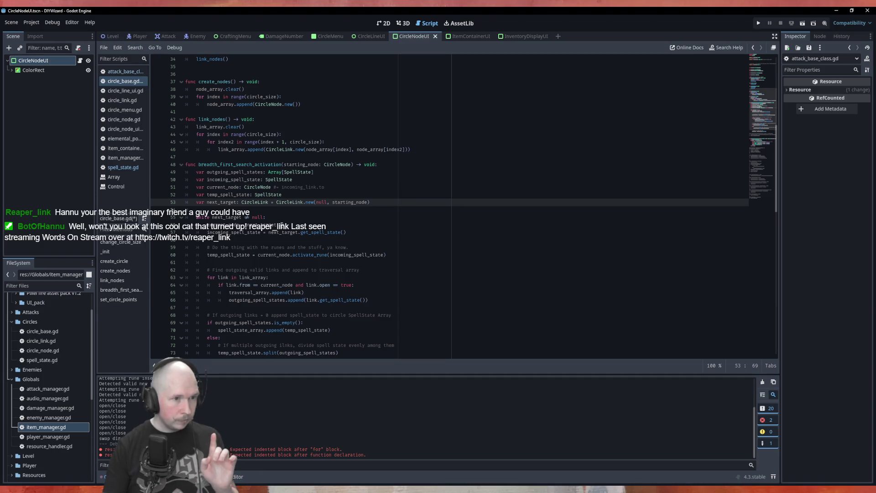
scroll(245, 153, down, 3)
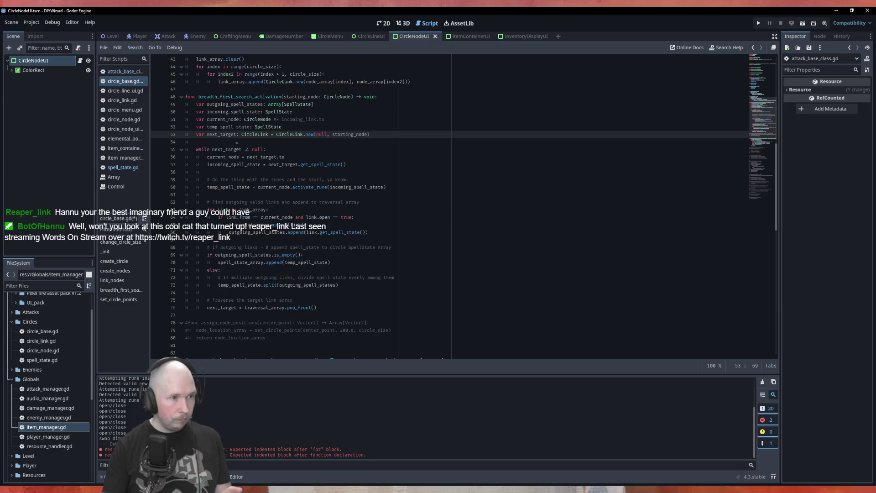
double_click(231, 150)
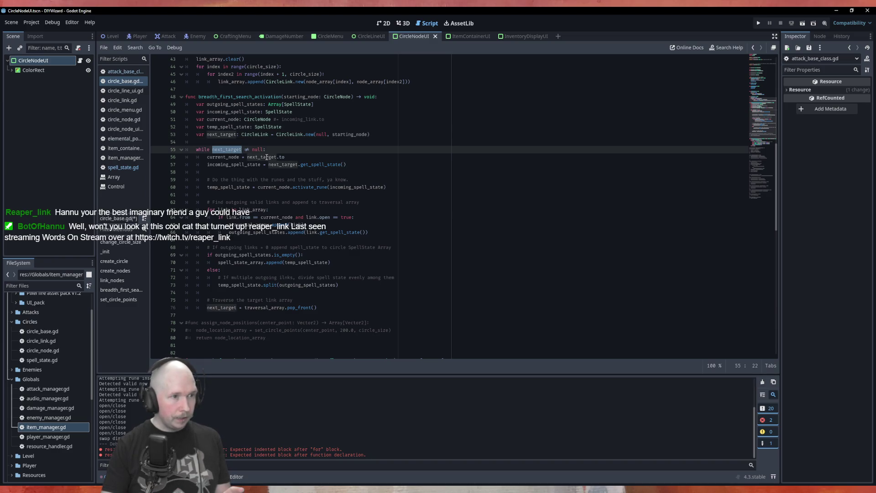
double_click(282, 157)
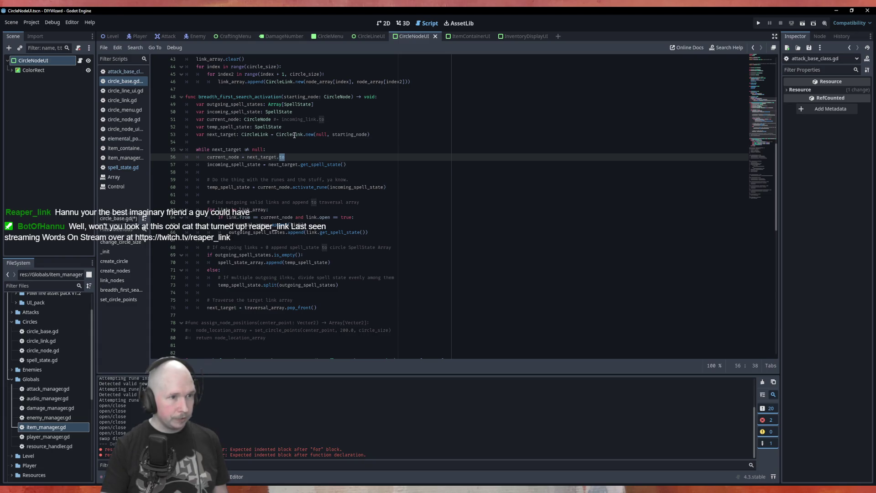
- Look through circle_link.gd, the CircleMenu and attack_base_class scripts, then show CircleMenu in 2D
click(136, 100)
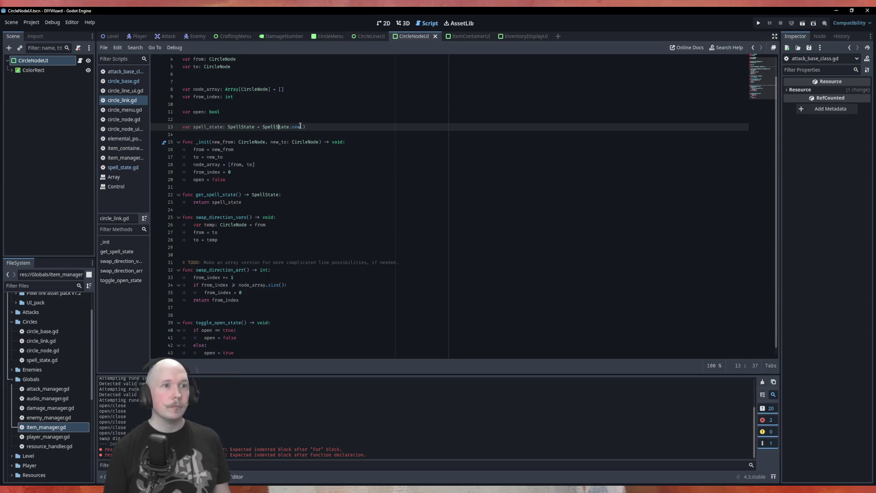
click(331, 36)
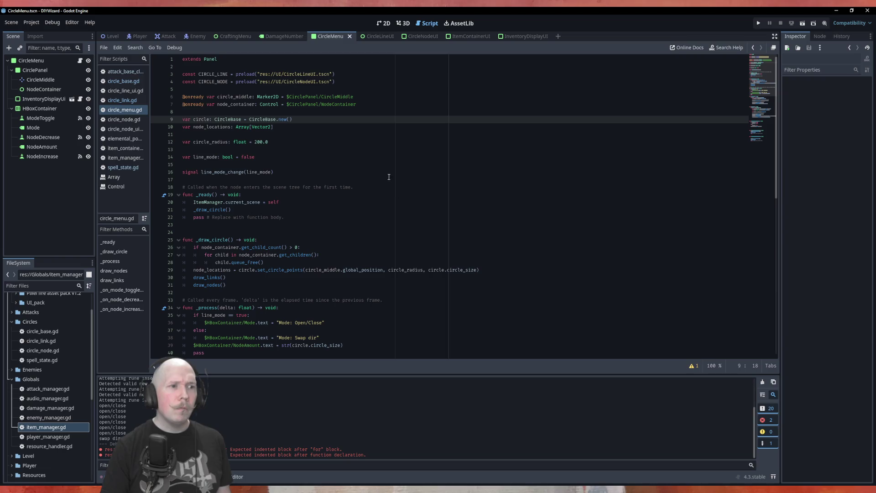
click(329, 169)
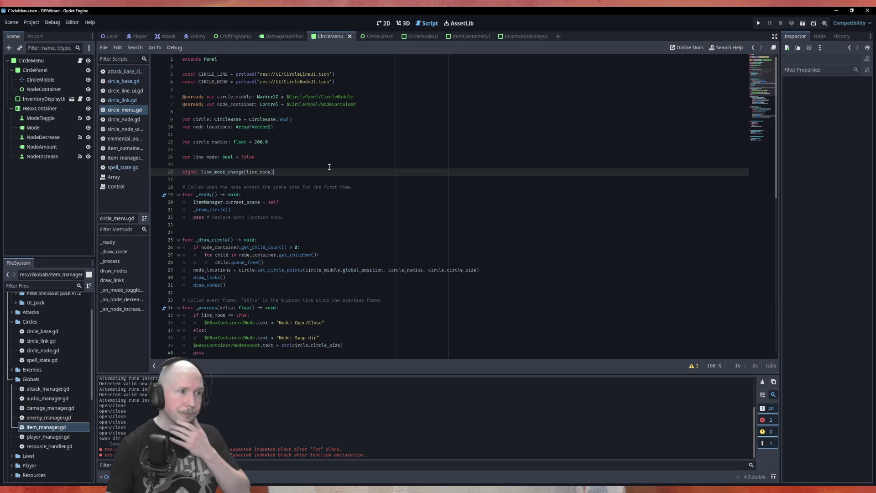
click(121, 72)
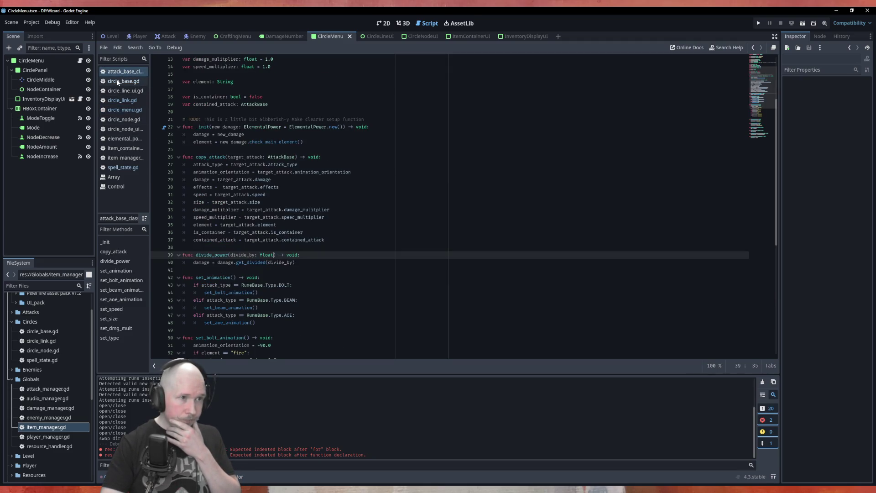
click(381, 24)
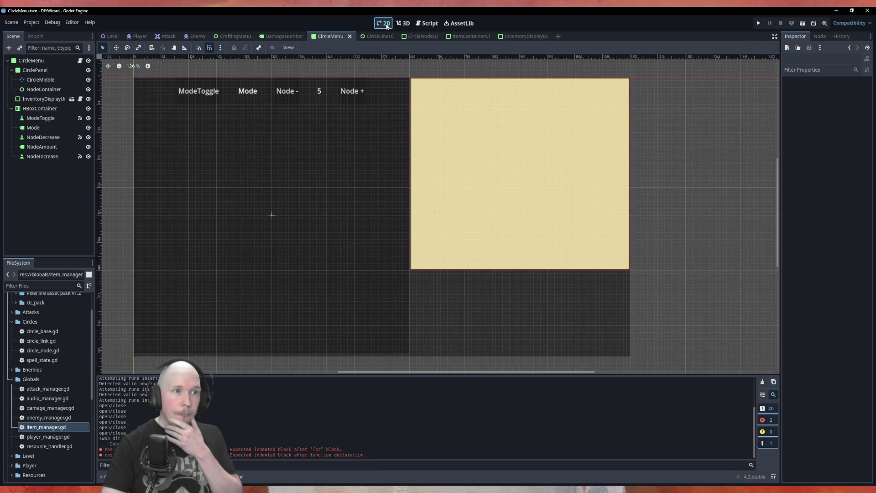
- Add a Button child node under the CircleMenu root node
click(38, 109)
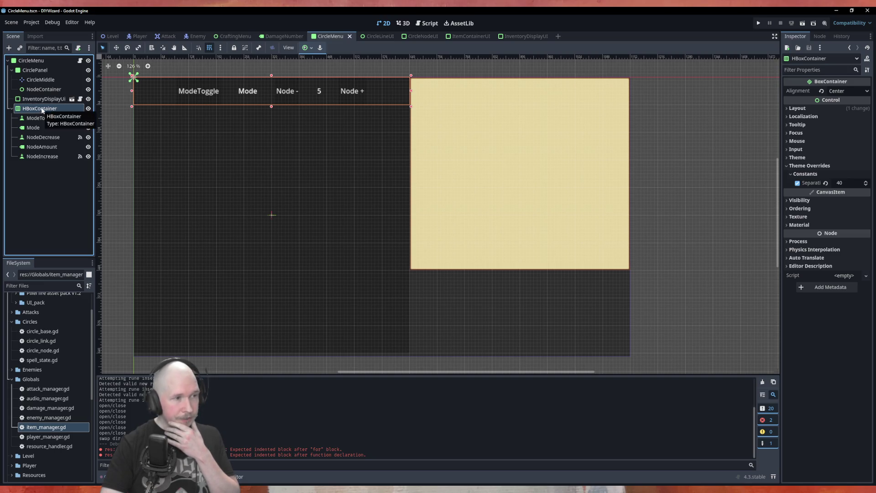
right_click(41, 110)
click(37, 196)
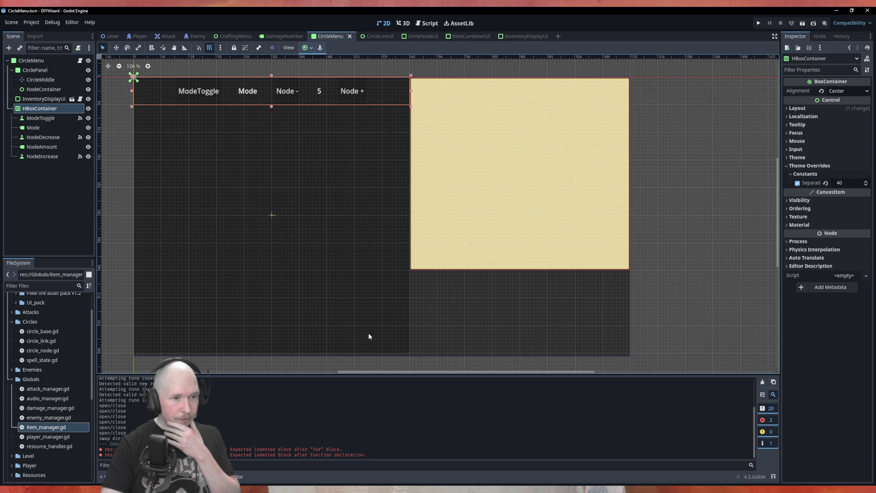
click(32, 60)
right_click(37, 62)
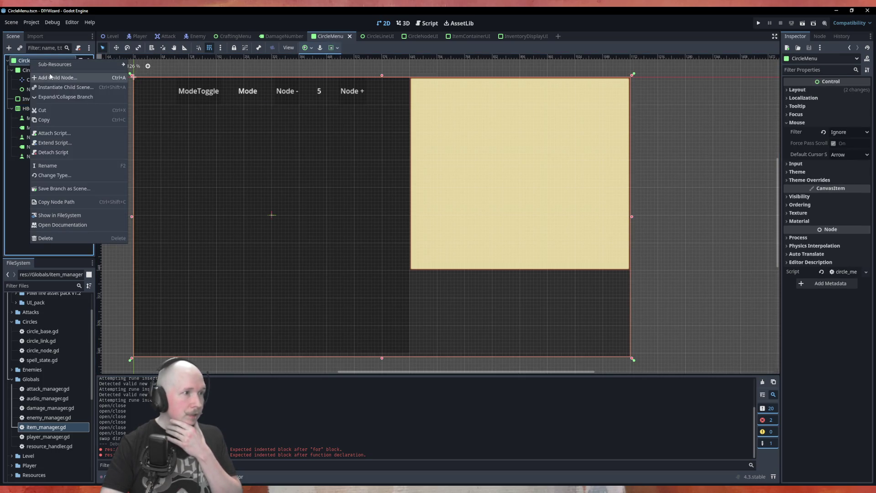
click(50, 76)
text(button)
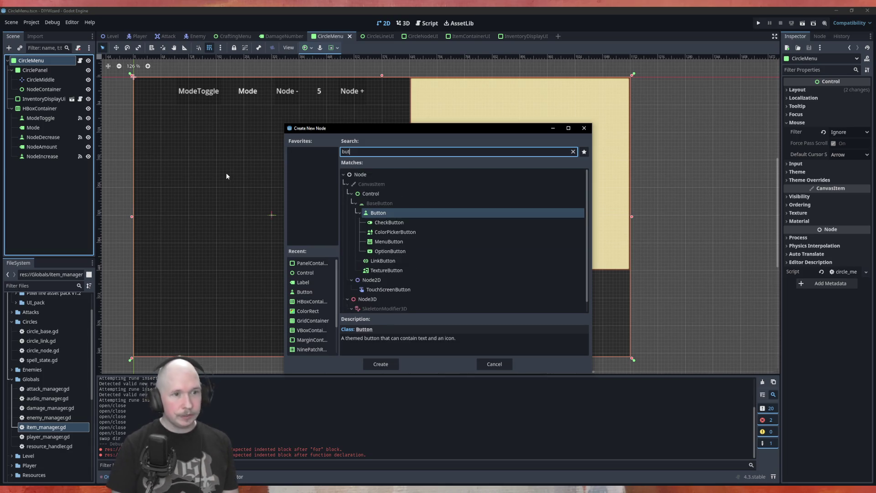
key(Return)
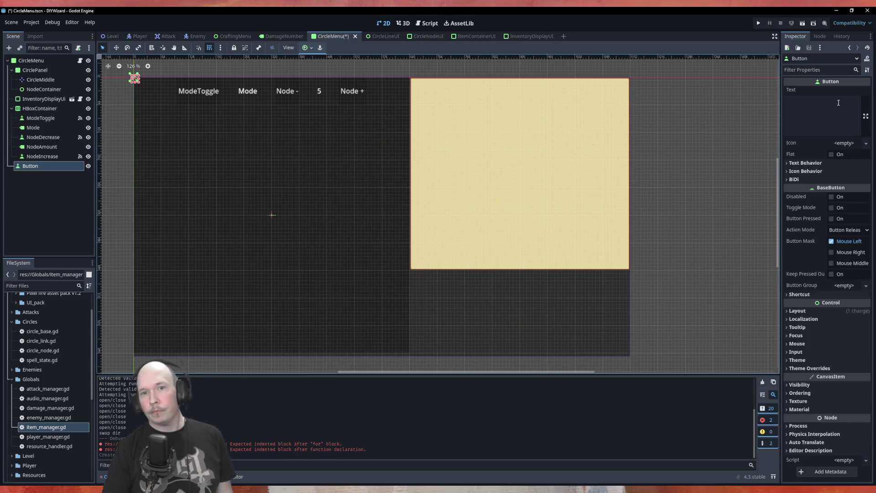
- Set the button's text to 'Activate Circle' and move it near the panel bottom
click(831, 114)
text(Acti)
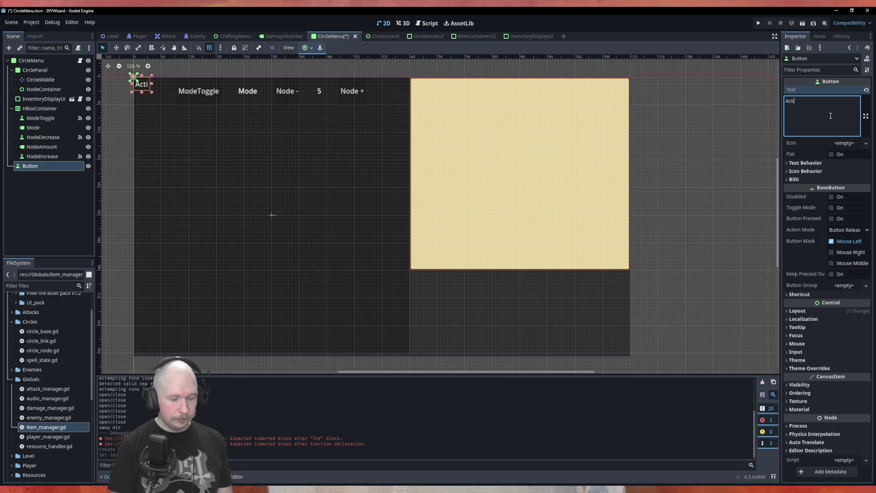
text(vate Circel)
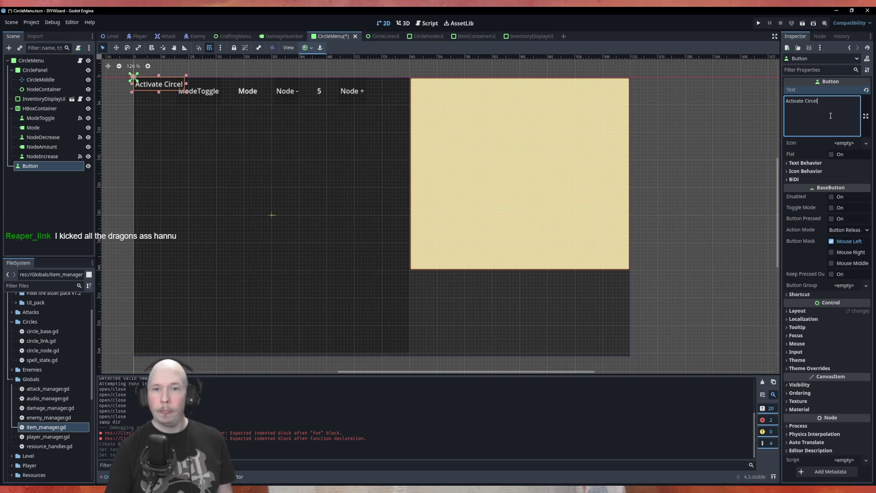
key(BackSpace)
key(BackSpace)
text(le)
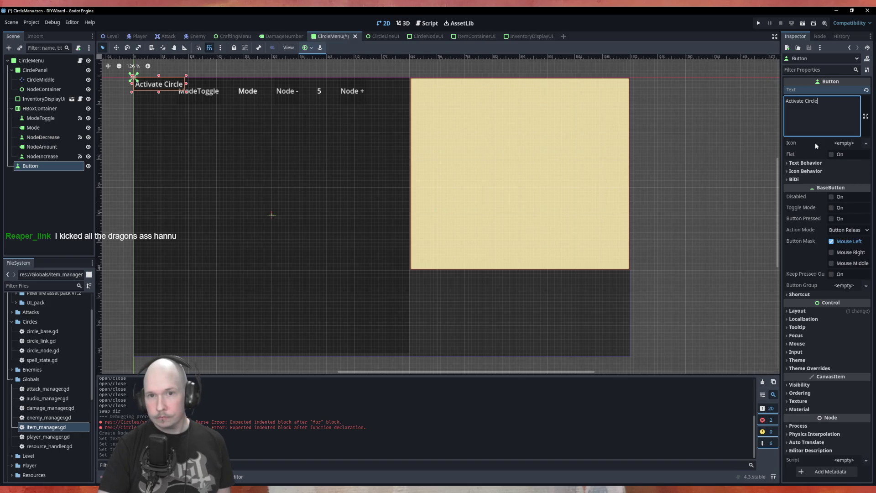
click(807, 163)
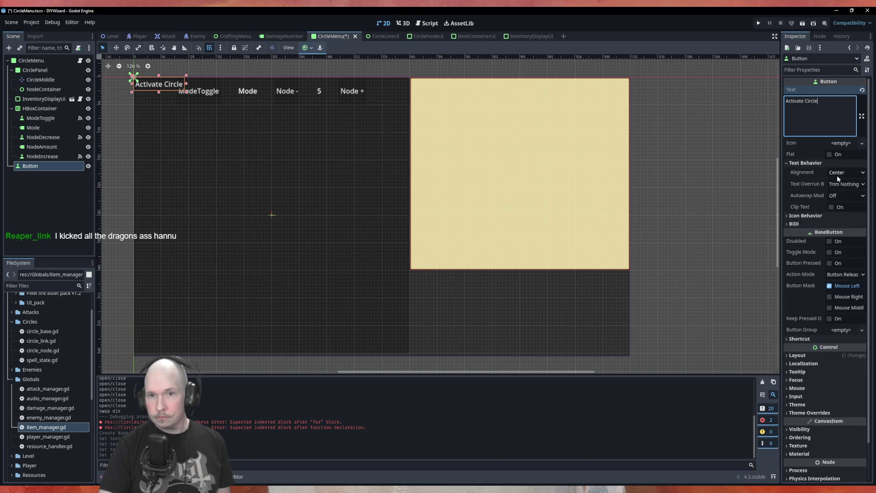
click(812, 163)
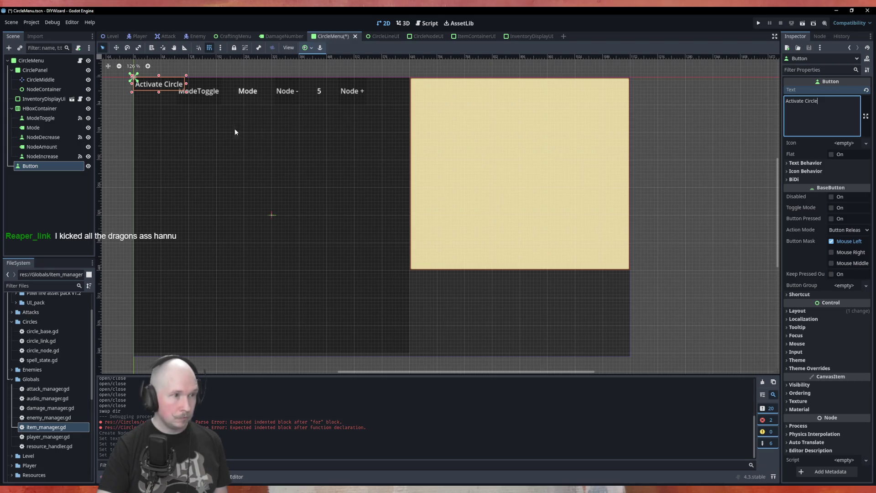
mouse_move(152, 88)
mouse_down()
mouse_move(333, 360)
mouse_move(372, 336)
mouse_move(388, 345)
mouse_up()
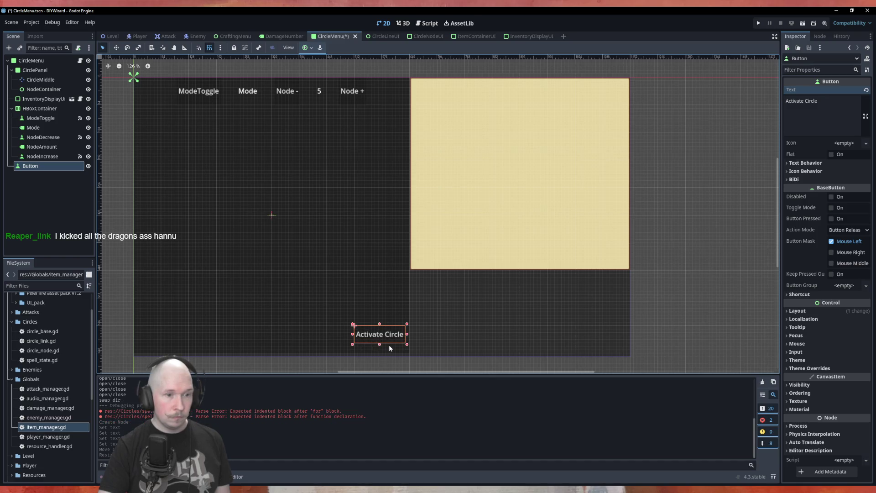
- Nudge the Activate Circle button lower and widen it slightly
scroll(389, 346, up, 3)
scroll(391, 350, up, 4)
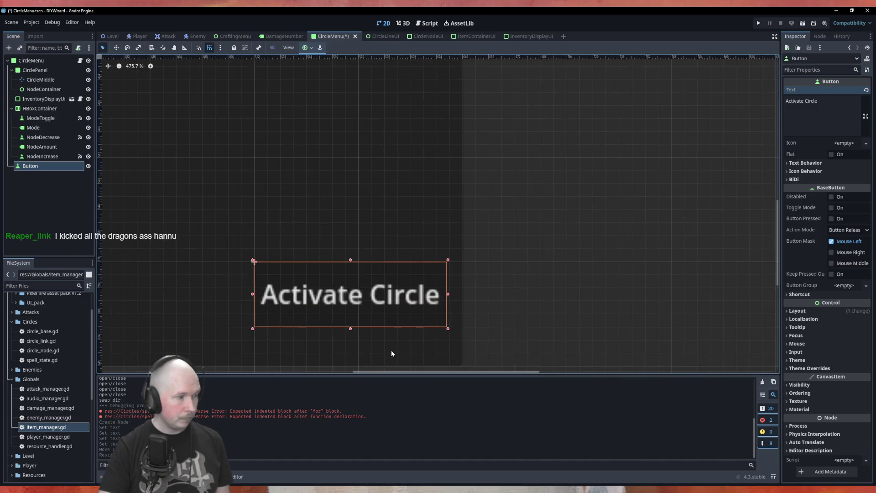
drag(379, 294, 375, 329)
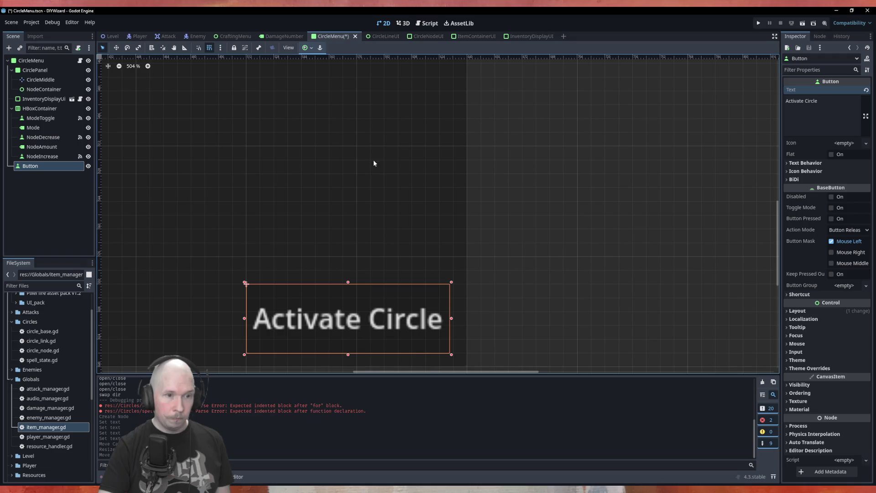
scroll(377, 182, down, 1)
drag(447, 308, 451, 308)
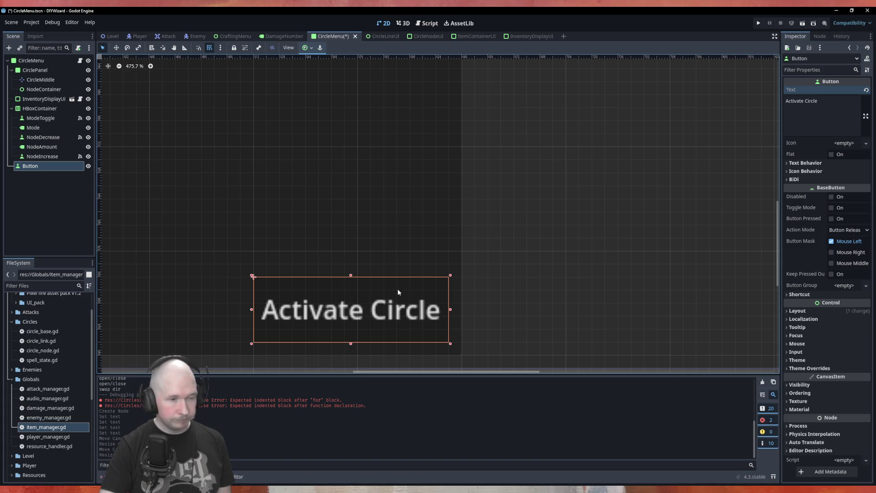
scroll(492, 278, down, 5)
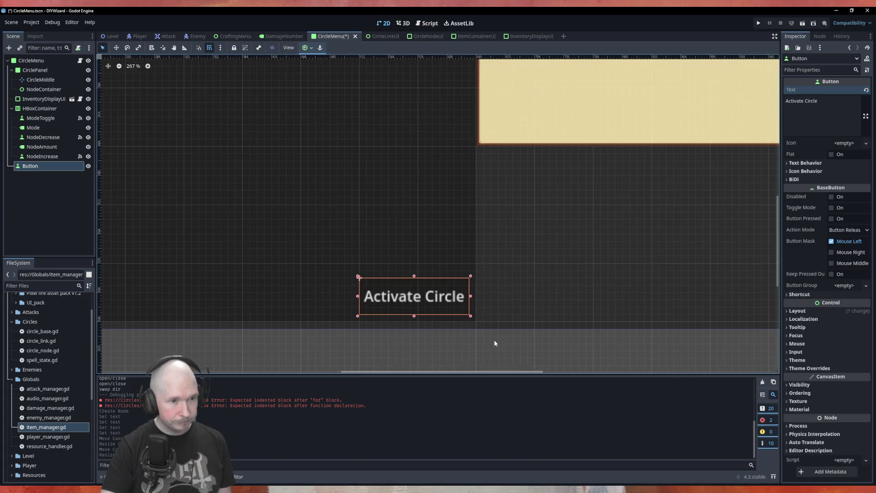
click(459, 344)
- Rename the Button node to ActivateCircle and bring up its signals list
click(32, 165)
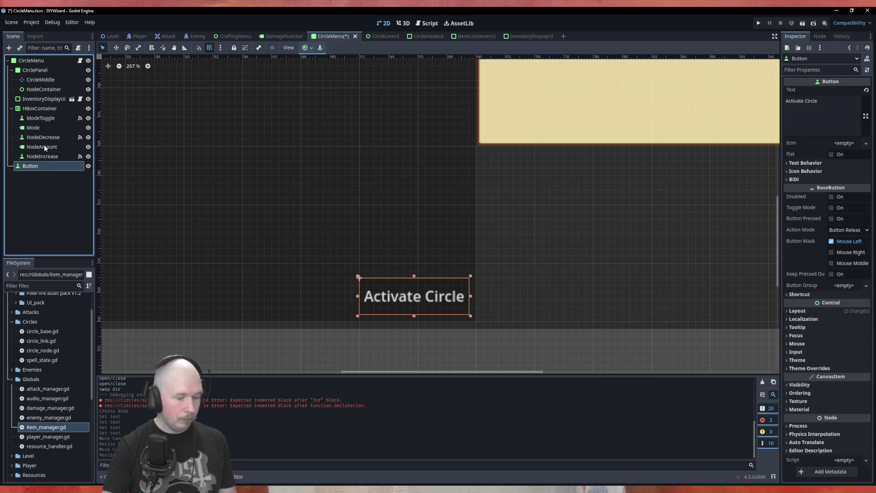
key(F2)
key(Home)
text(Activate)
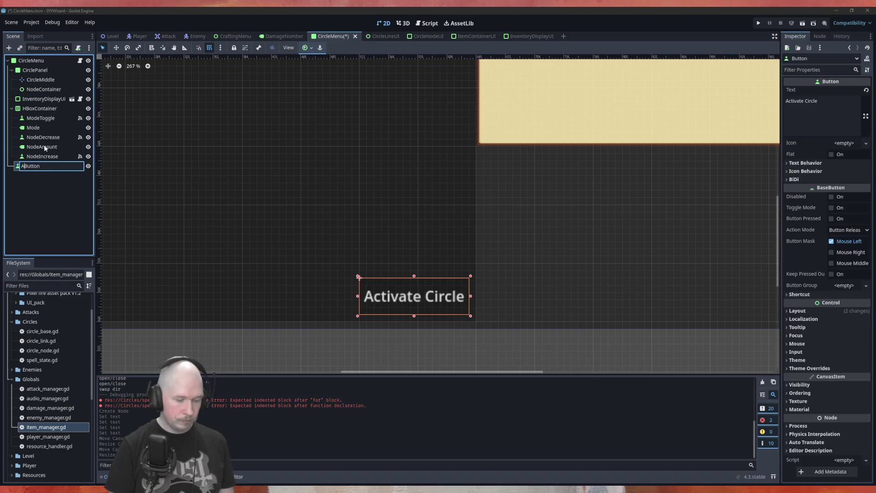
text(Circle)
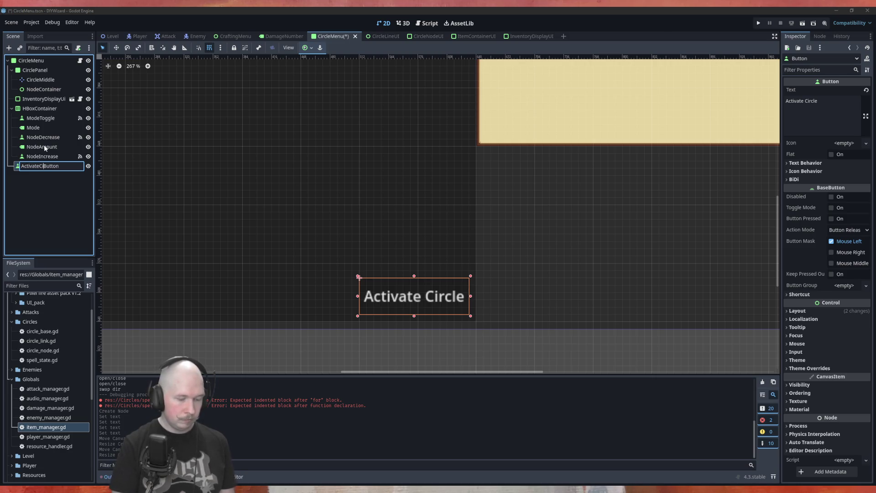
key(Delete)
key(Delete)
key(Delete)
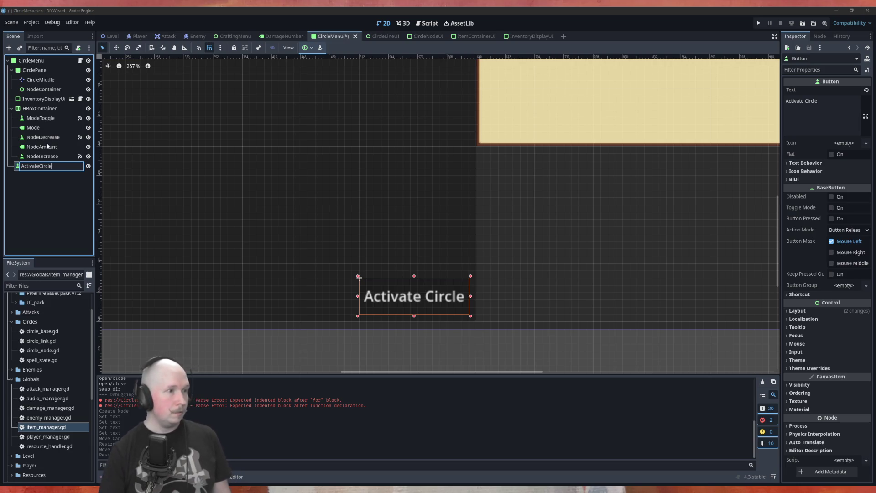
key(Return)
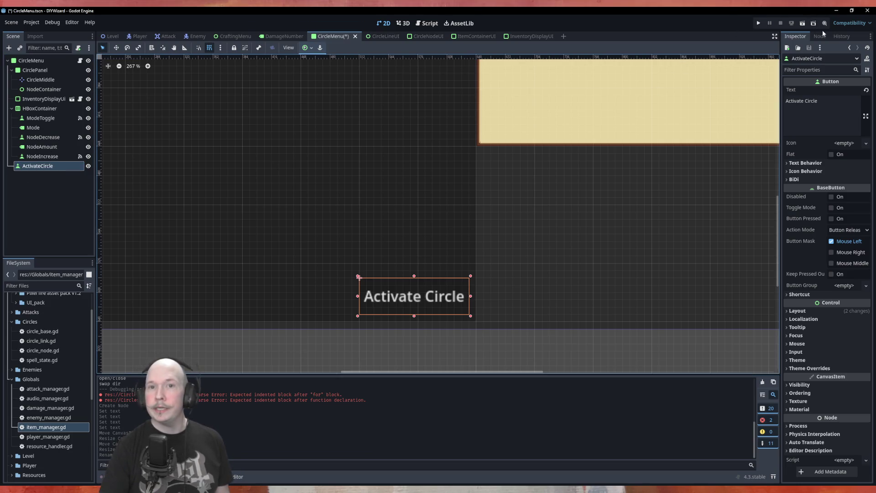
click(820, 37)
- Connect pressed to a new handler calling circle.breadth_first_search_activation() and save circle_menu.gd
double_click(811, 101)
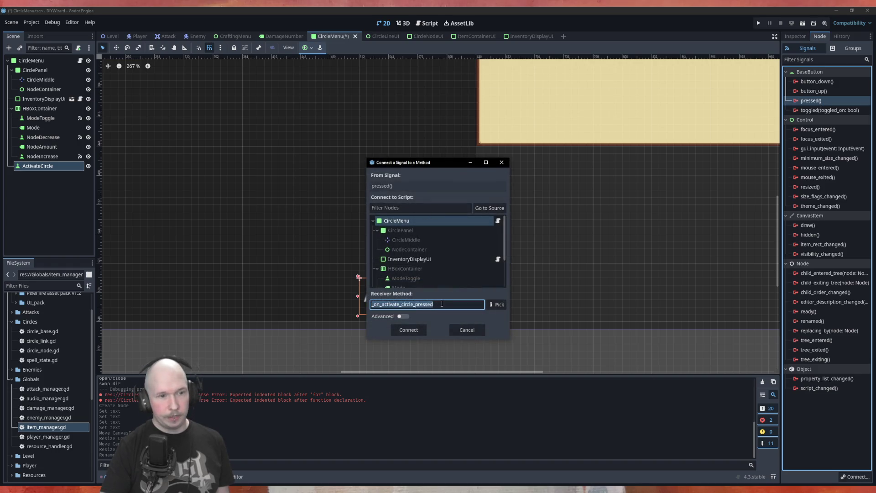
click(410, 327)
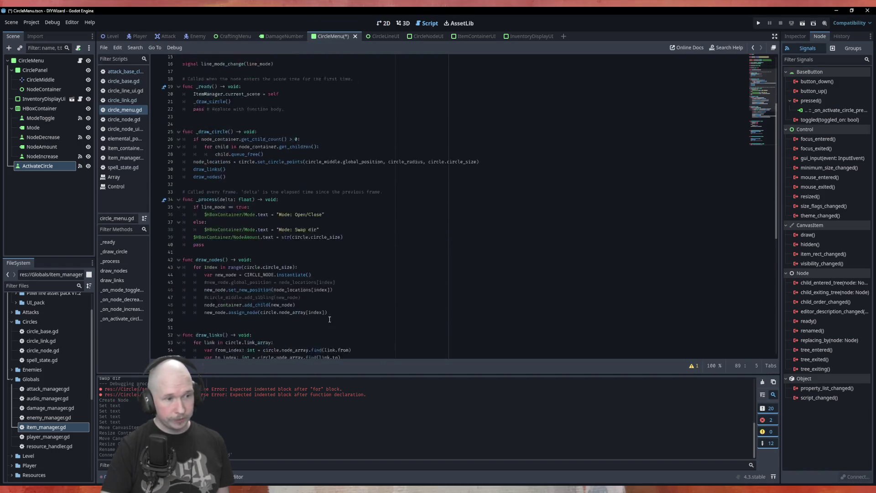
click(311, 336)
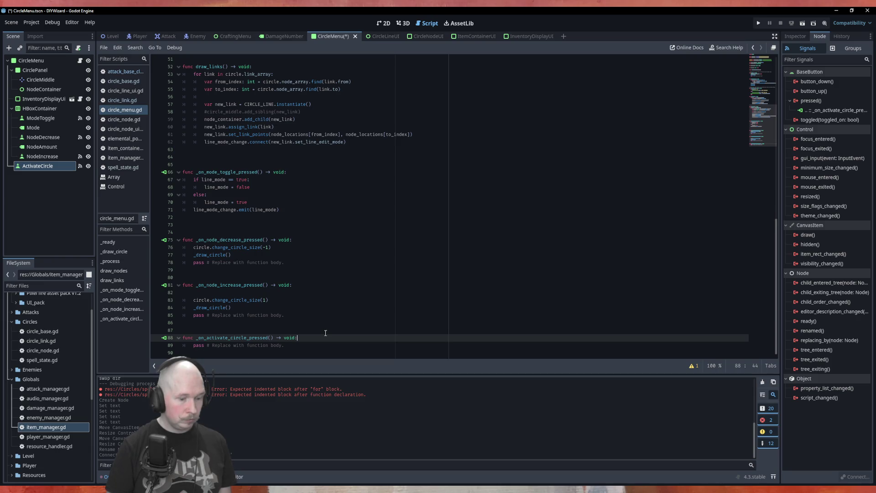
key(Return)
text(cir)
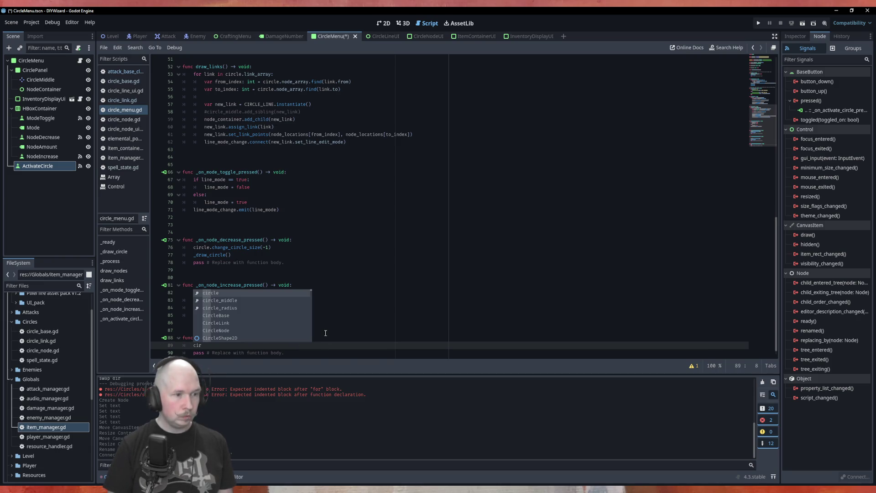
key(Return)
text(.)
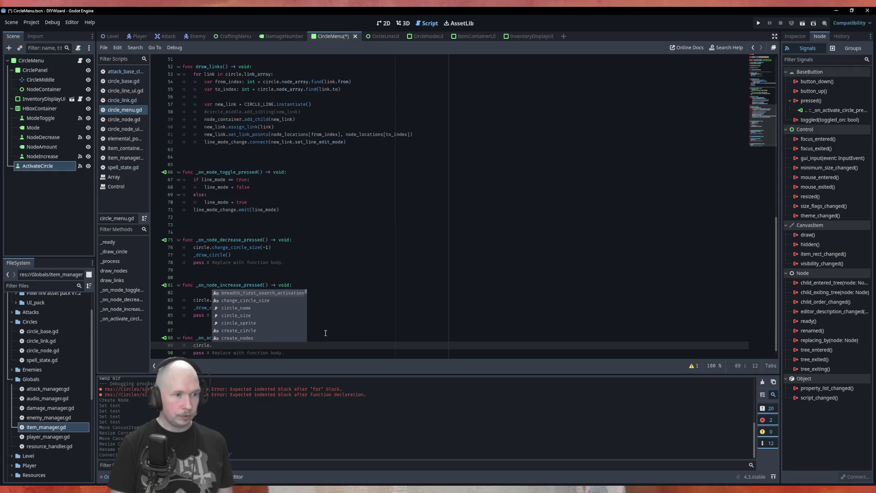
key(Return)
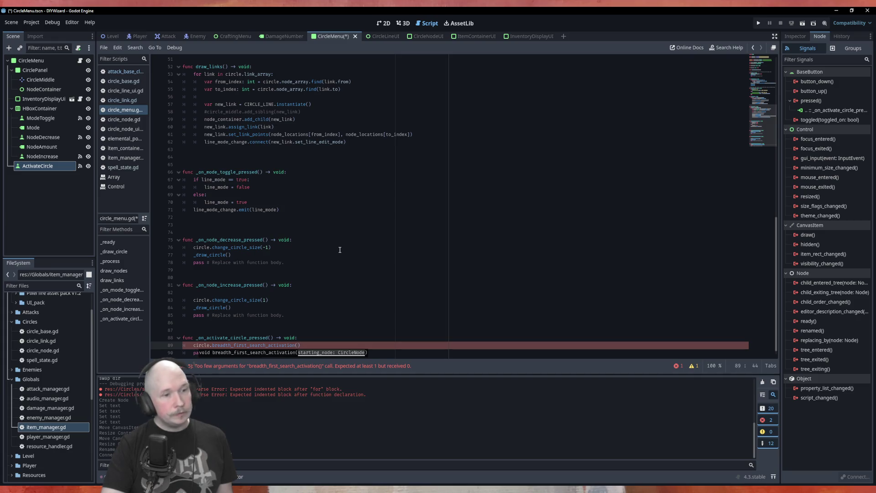
scroll(349, 322, down, 1)
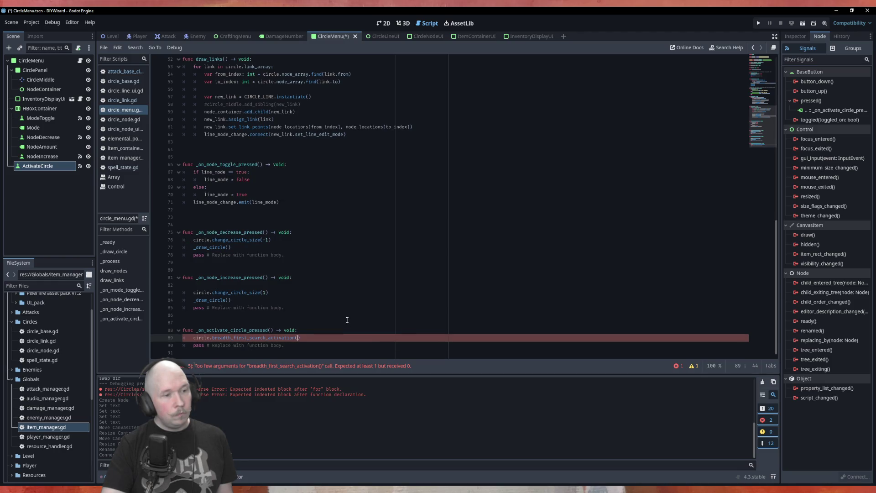
key(ctrl+s)
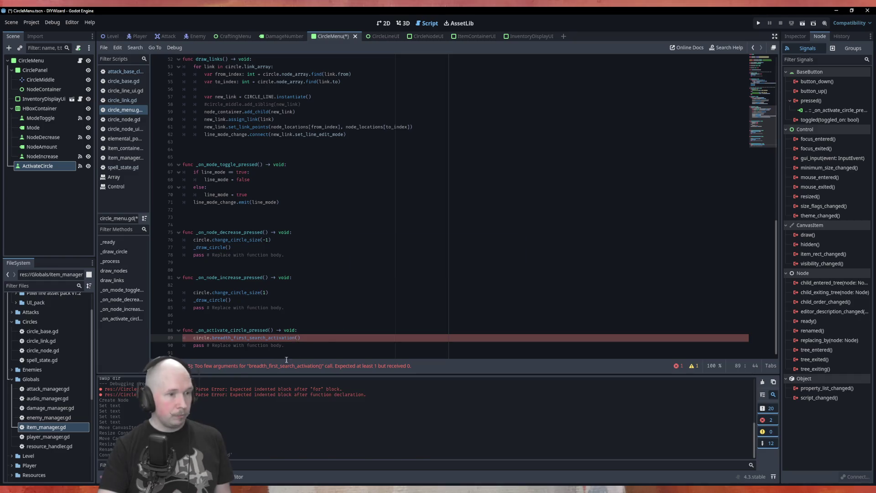
- In circle_base.gd, add a 'func activate_circle() -> void:' header above the search function
click(123, 81)
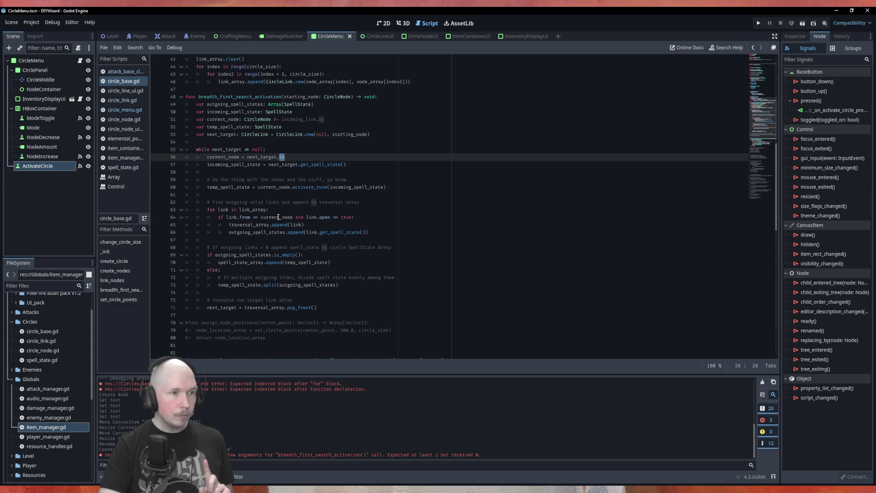
scroll(320, 174, up, 6)
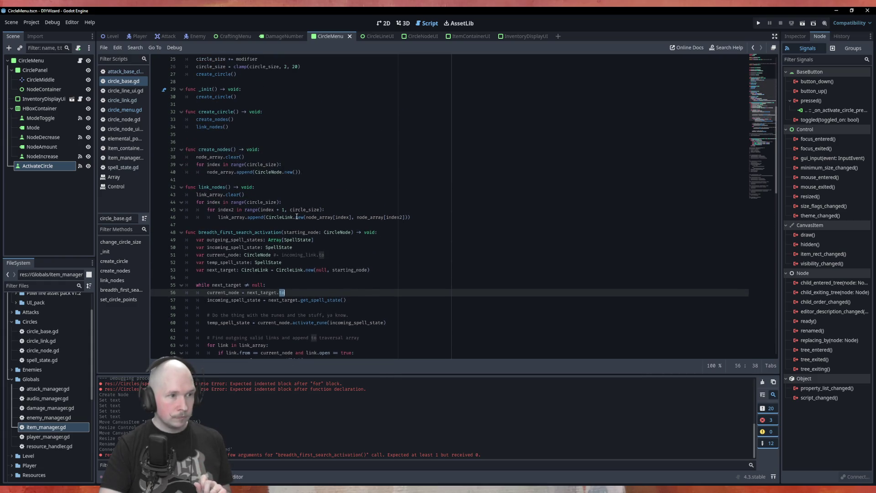
scroll(298, 216, up, 8)
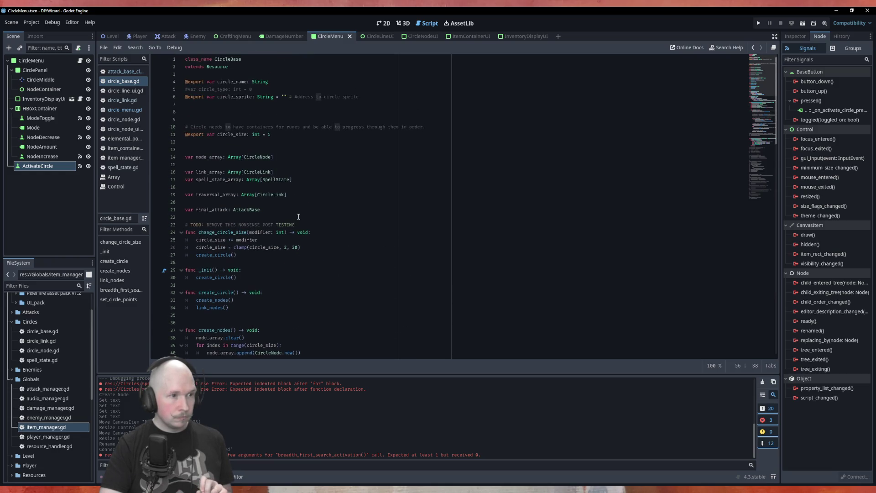
scroll(299, 217, down, 8)
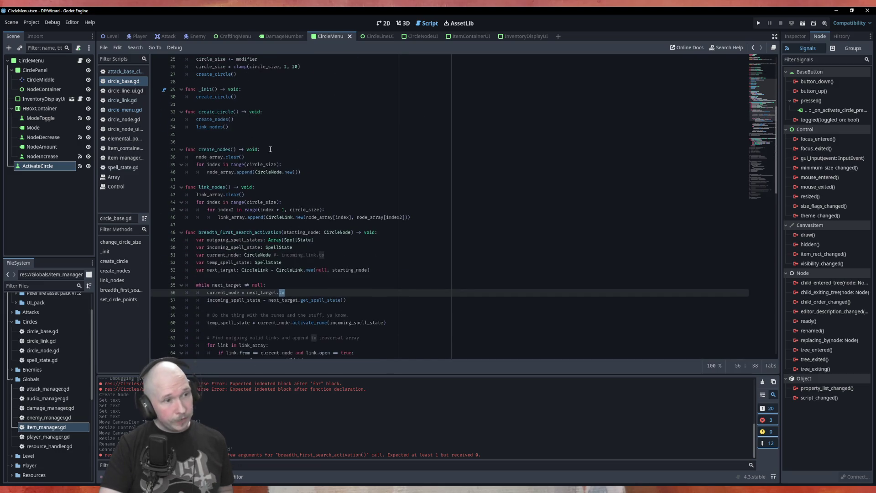
click(257, 225)
key(Return)
key(Up)
key(Return)
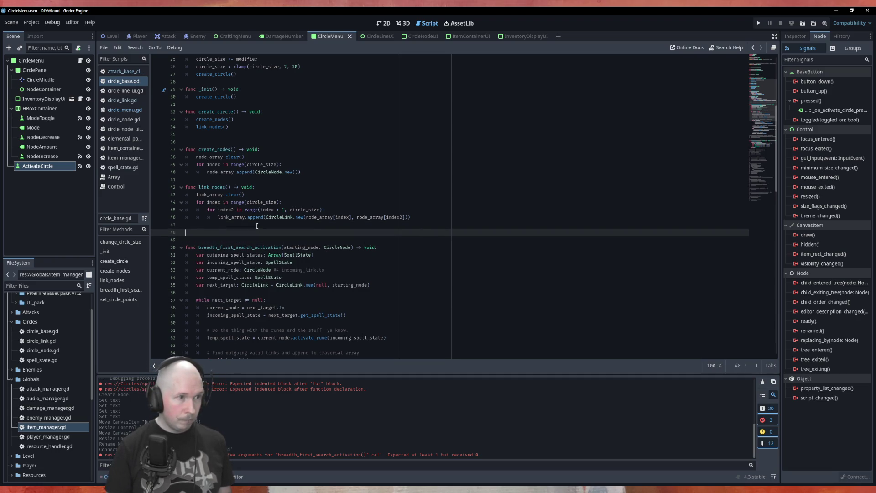
text(func )
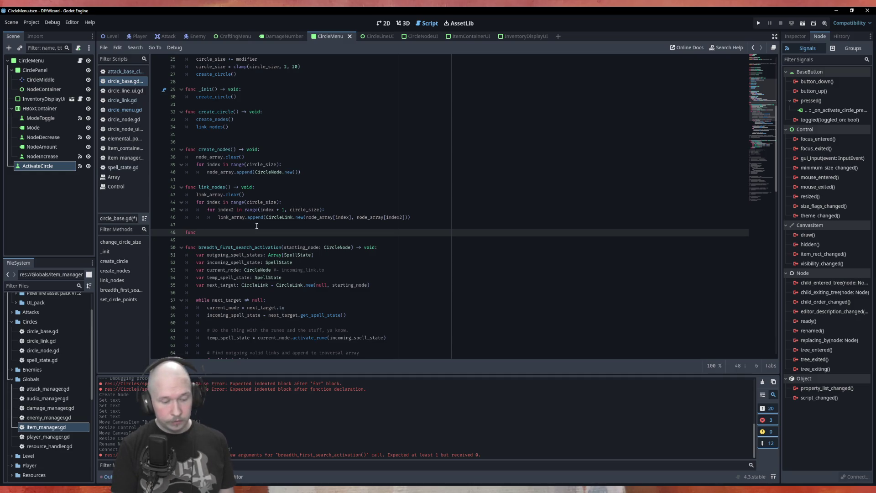
text(activa)
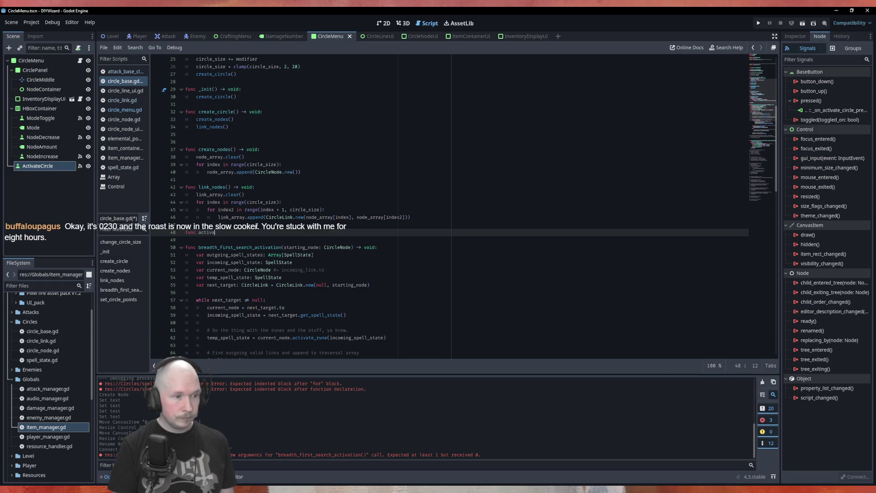
text(te_ci)
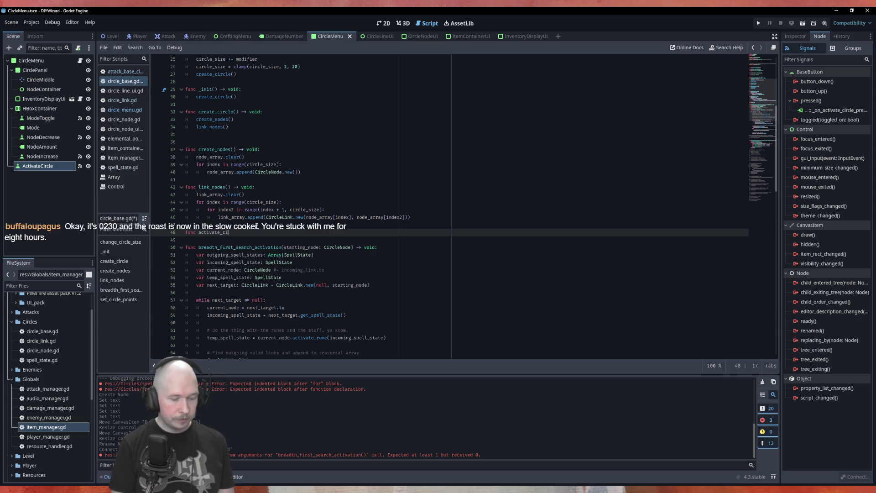
key(BackSpace)
key(BackSpace)
text(ircle() )
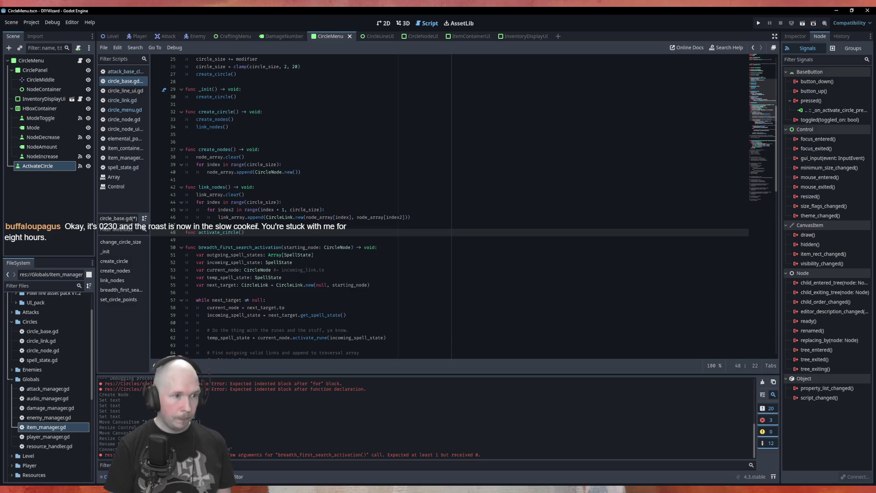
text(-> void:)
key(Return)
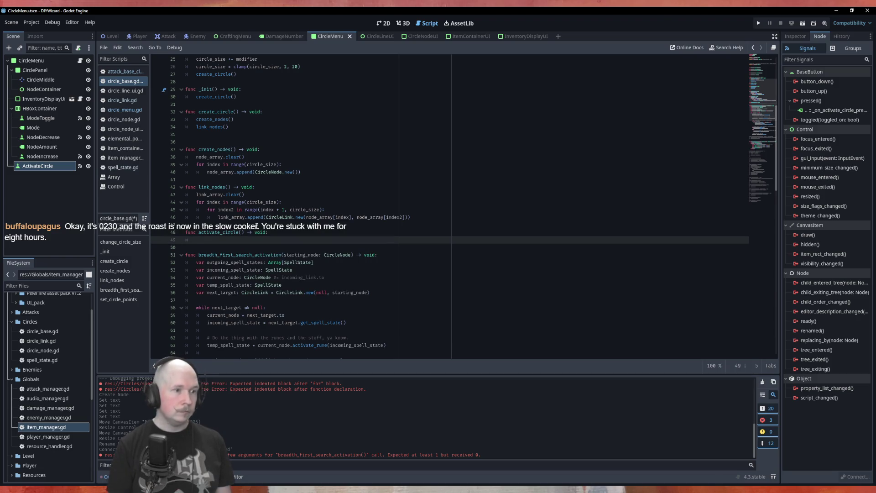
- Give its body a breadth_first_search_activation call with the partial argument 'sta'
text(bre)
key(Return)
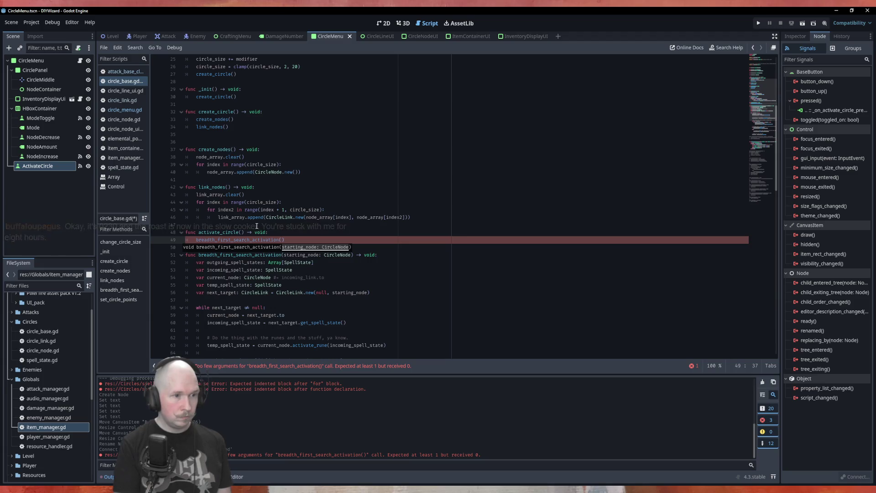
text(starti)
key(BackSpace)
key(BackSpace)
key(BackSpace)
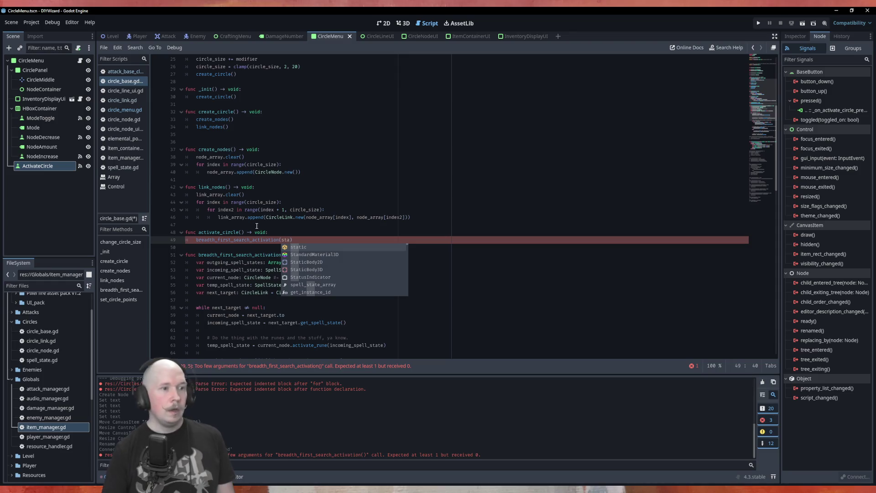
click(257, 226)
scroll(301, 242, up, 5)
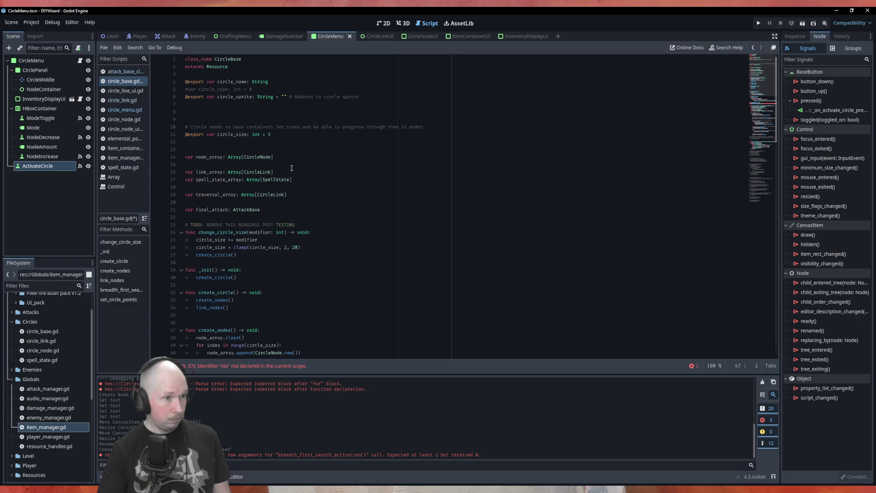
- Start a 'var starting_node' declaration below traversal_array, then delete it so line 20 is blank
click(281, 150)
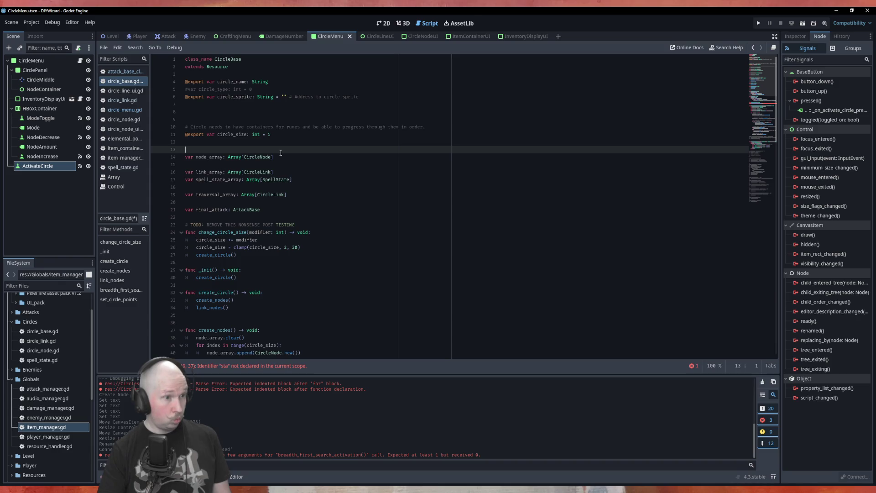
click(263, 201)
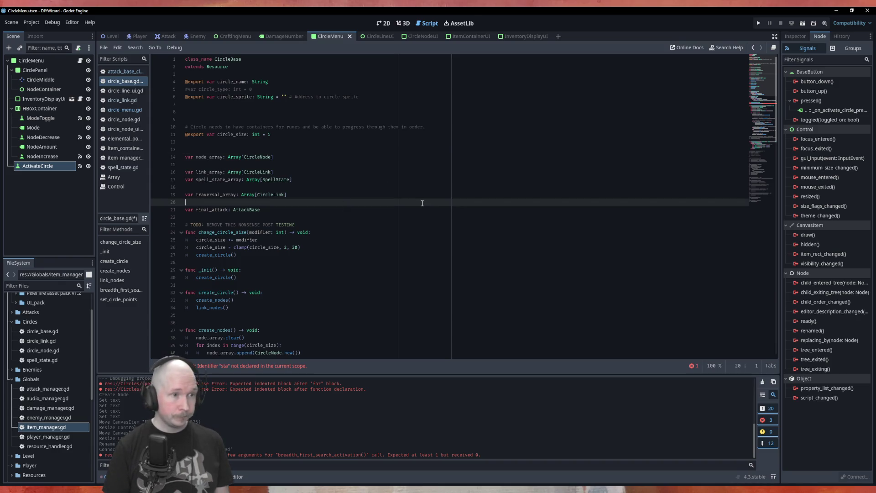
key(Return)
key(Up)
text(var )
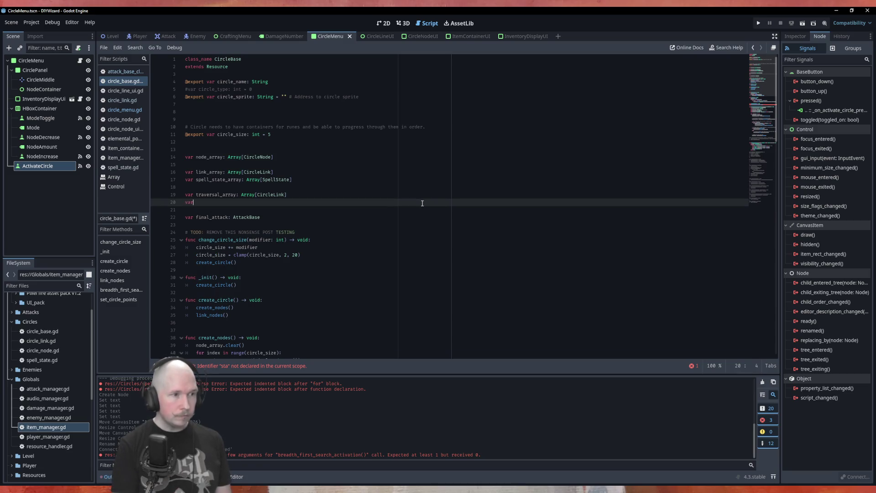
text(start)
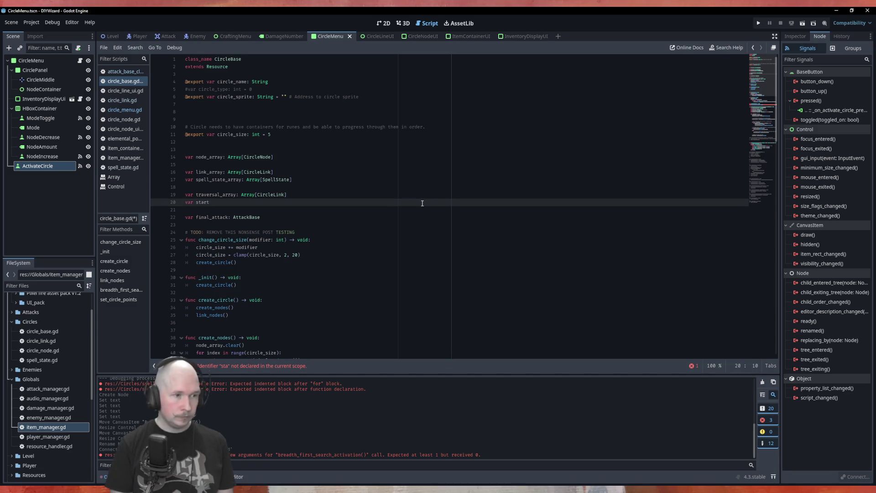
text(ing_)
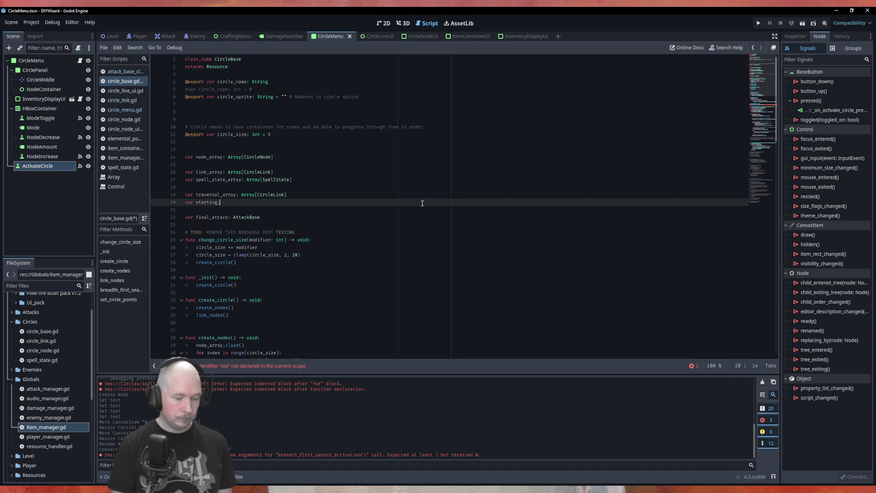
text(node:)
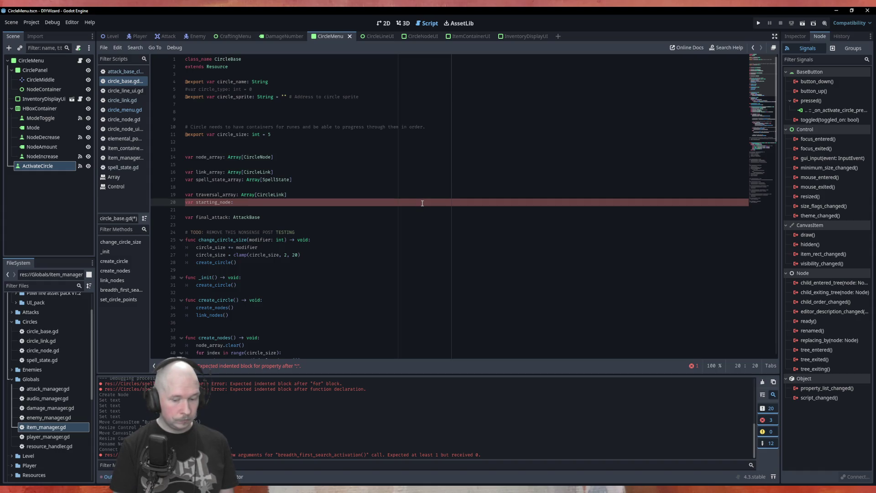
key(shift+Home)
text(#)
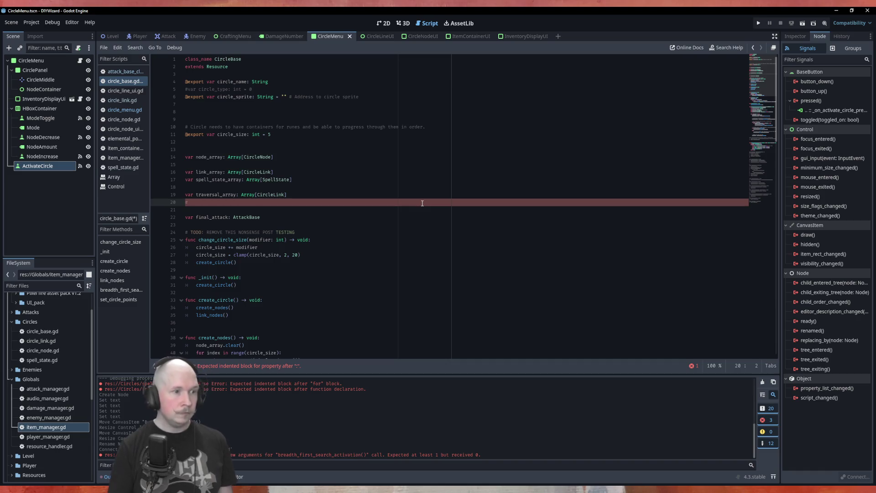
key(BackSpace)
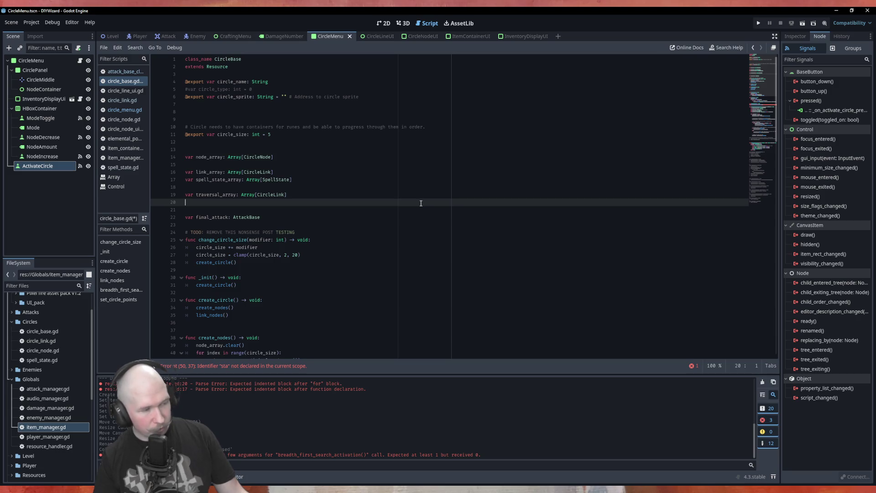
scroll(377, 245, down, 4)
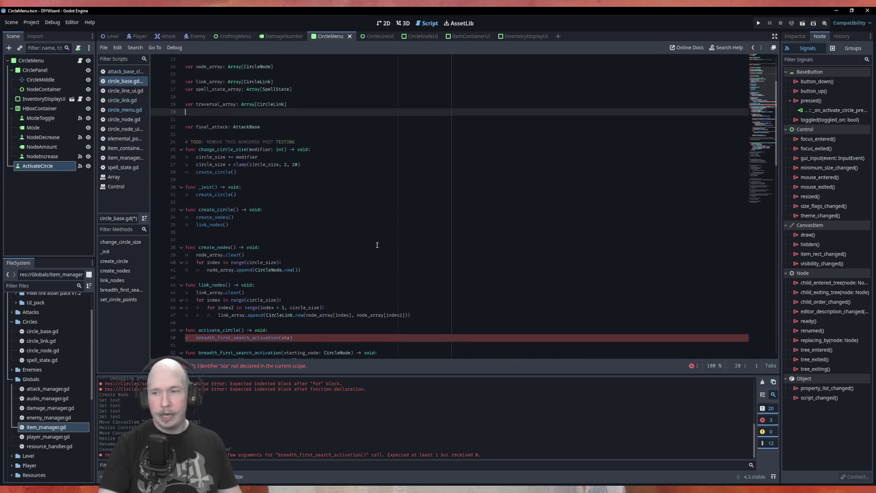
- Write node_array[0] on line 57, then restore starting_node there
scroll(339, 248, down, 5)
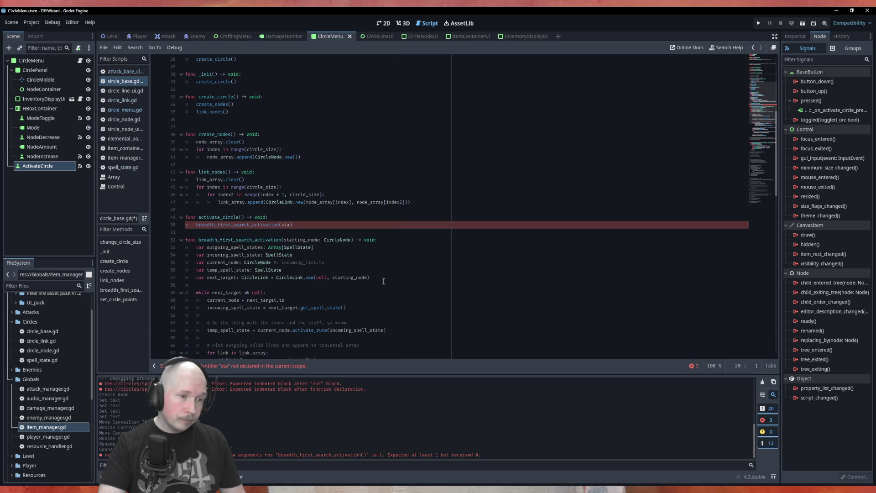
double_click(349, 277)
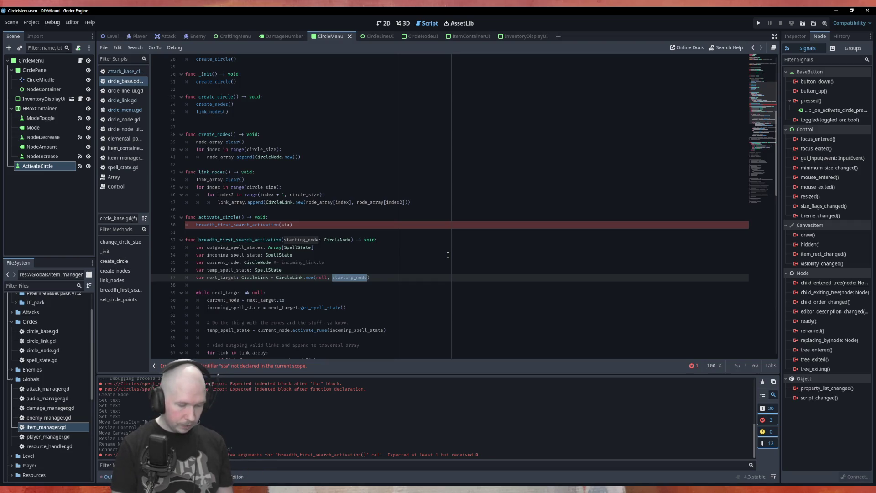
text(Node)
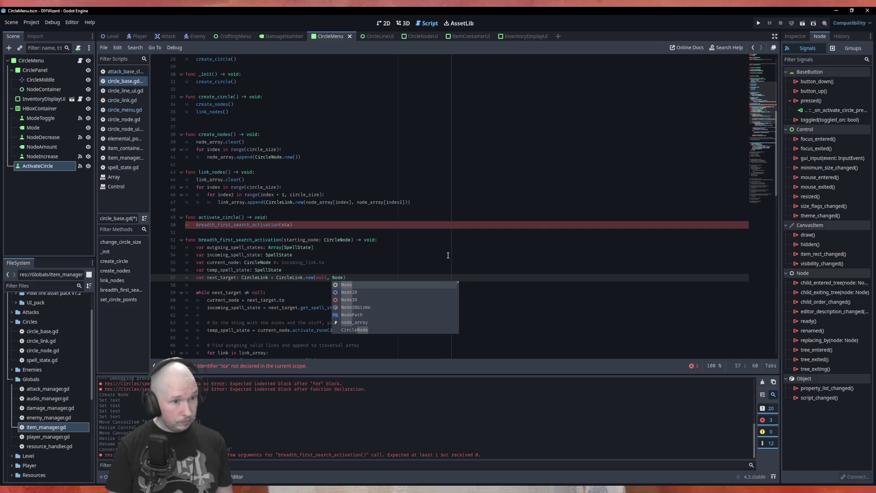
key(Down)
key(Down)
key(Down)
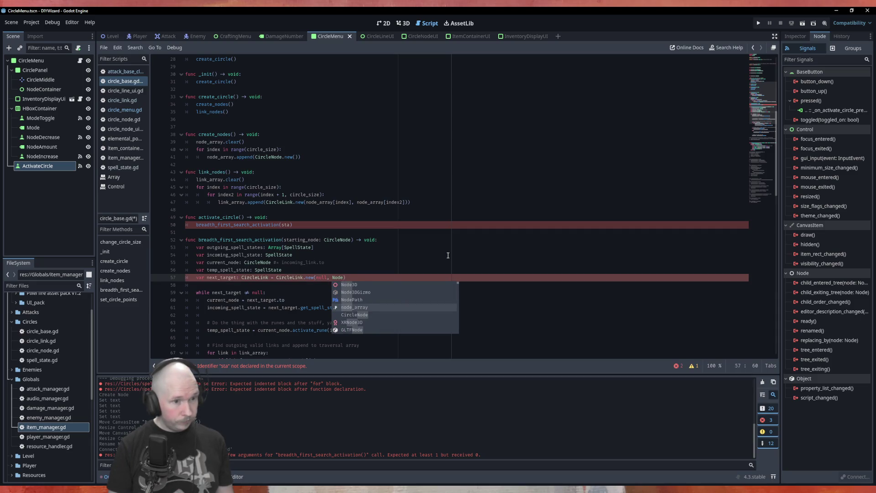
key(Return)
text([)
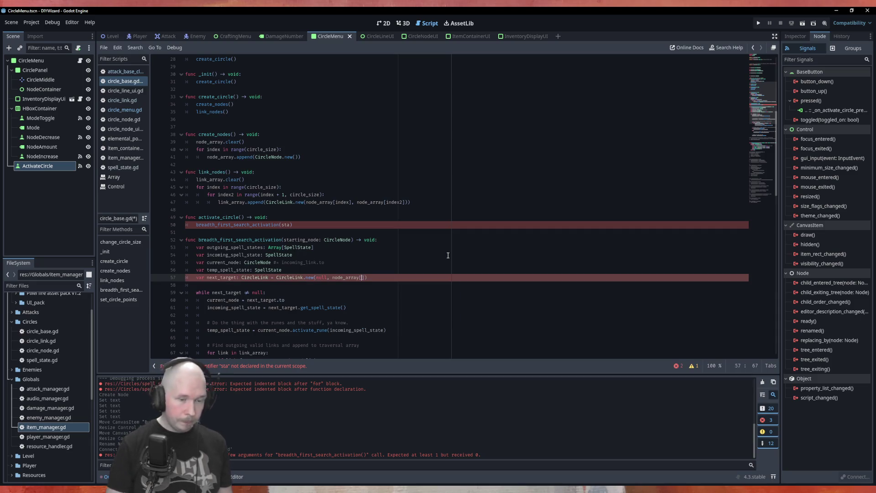
text(0)
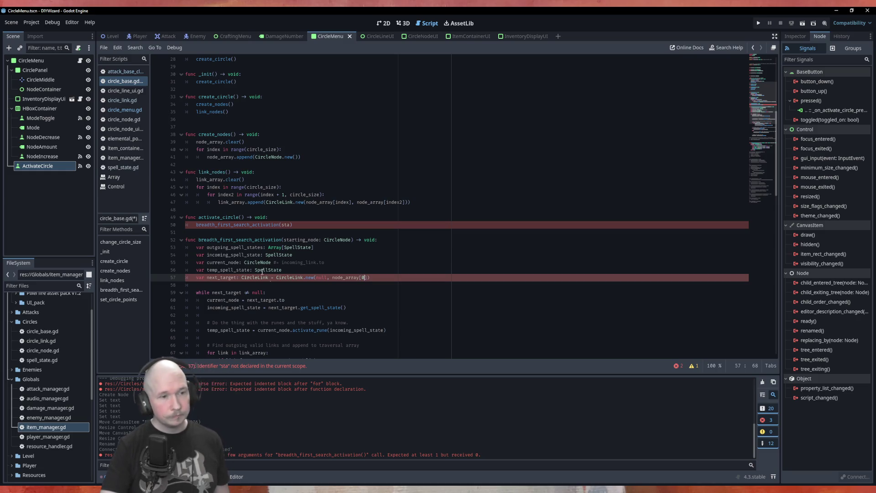
drag(367, 278, 333, 279)
key(ctrl+c)
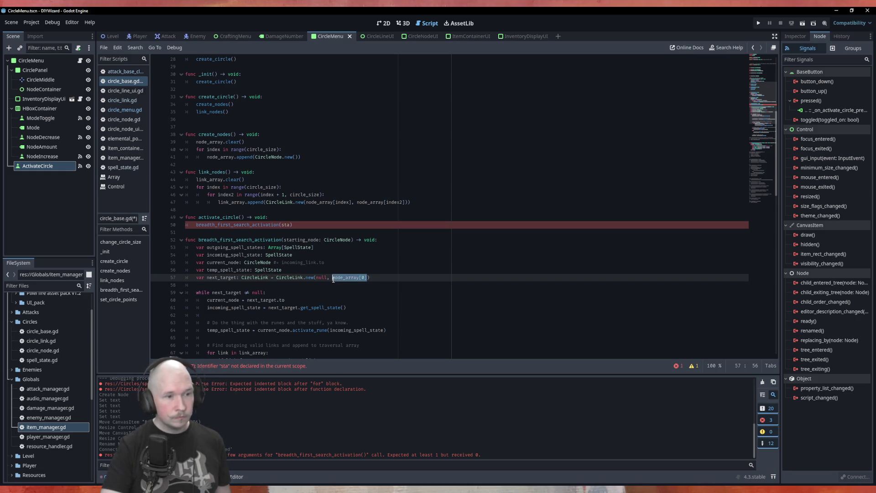
key(BackSpace)
text(starting_node)
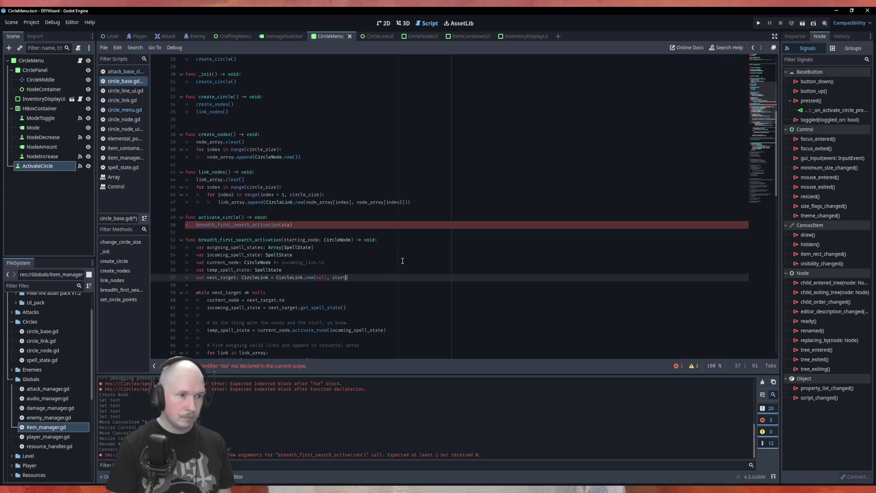
- Replace the unfinished 'sta' argument on line 50 with node_array[0] and save circle_base.gd
double_click(286, 224)
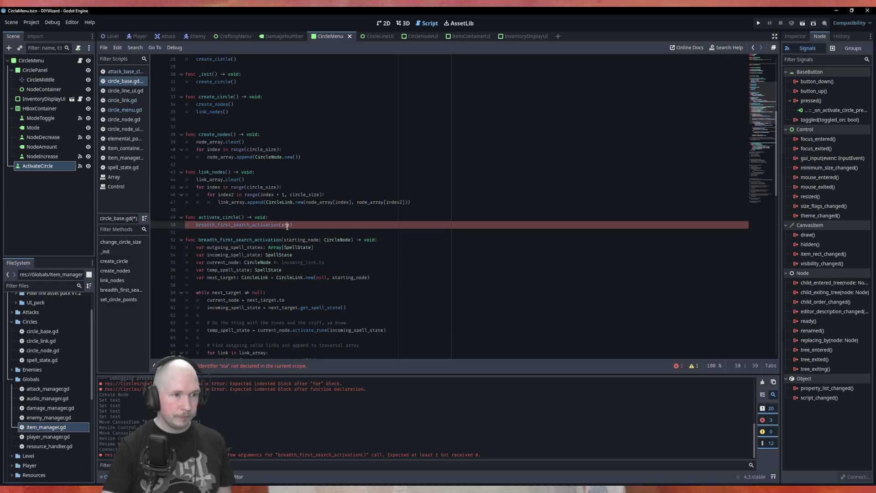
key(ctrl+v)
click(299, 232)
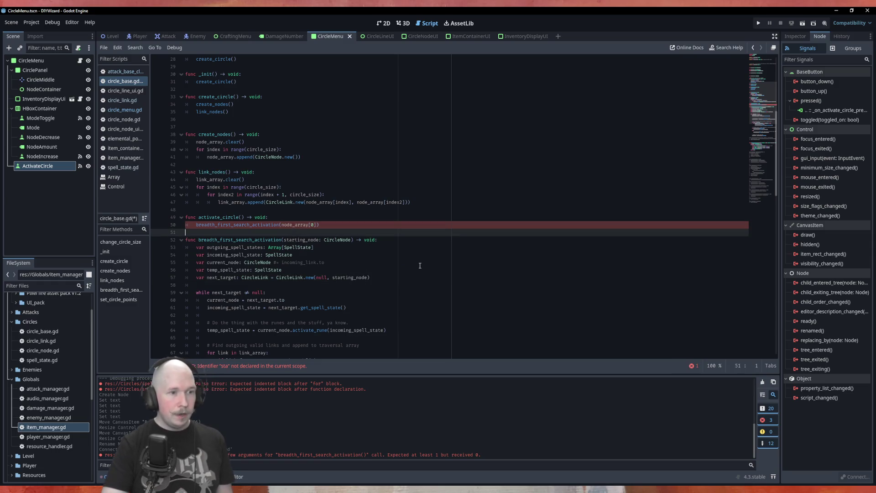
key(ctrl+s)
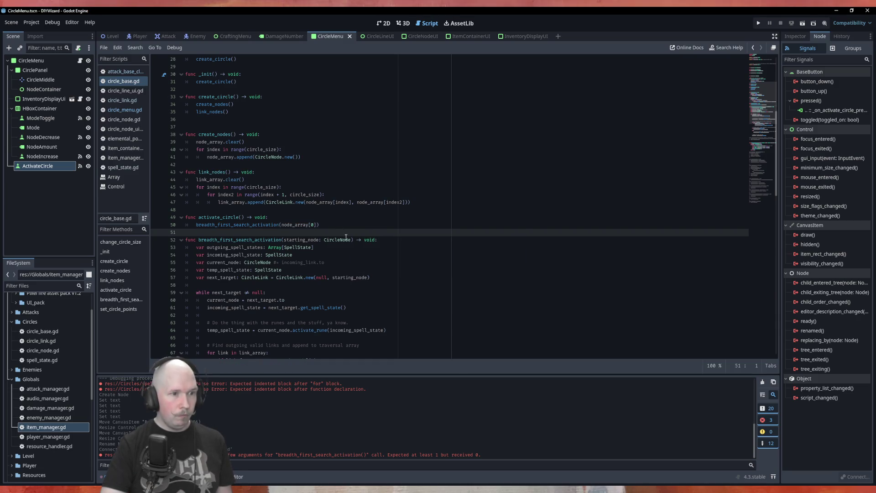
scroll(264, 193, down, 5)
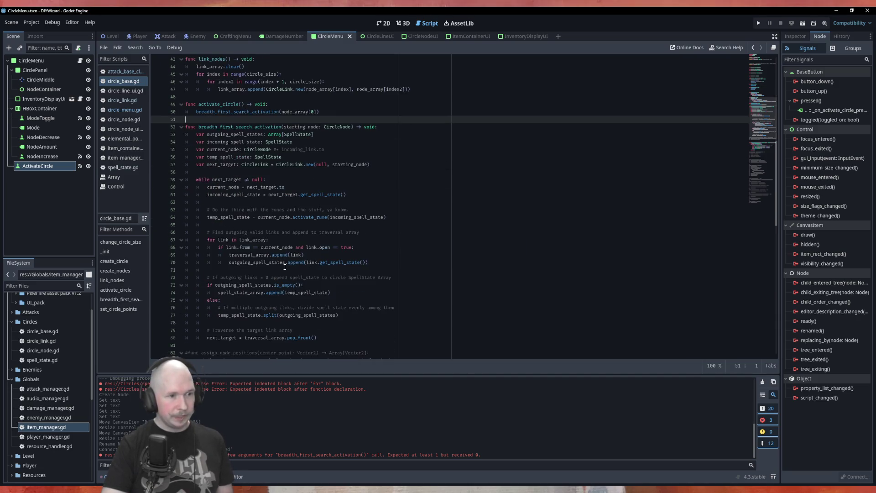
scroll(283, 262, up, 3)
double_click(220, 172)
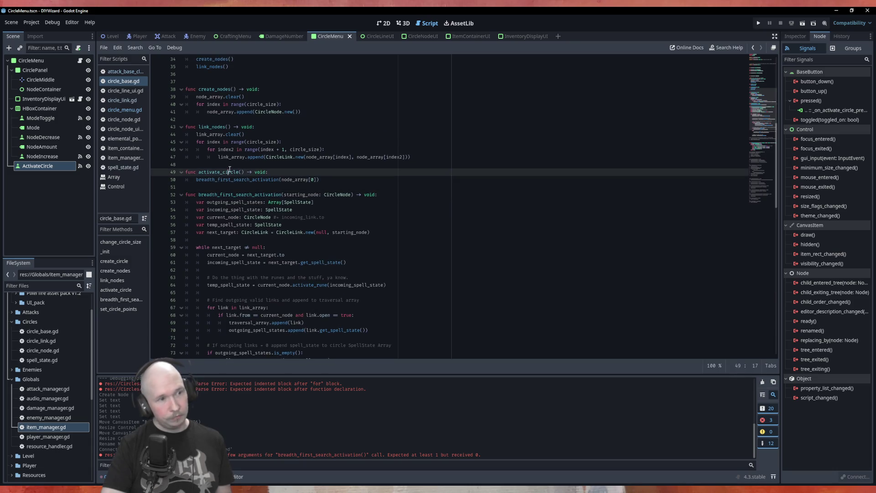
- Change line 89 of circle_menu.gd to circle.activate_circle(), then run the game and press Activate
click(129, 110)
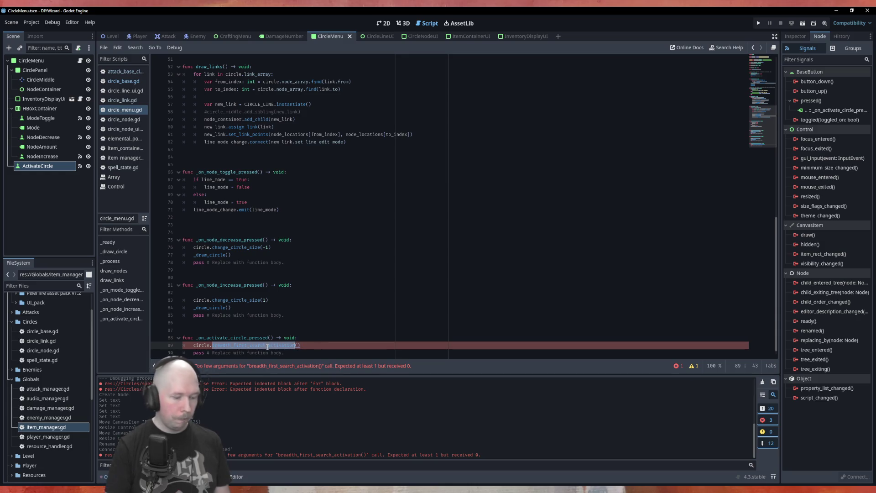
text(acti)
key(Return)
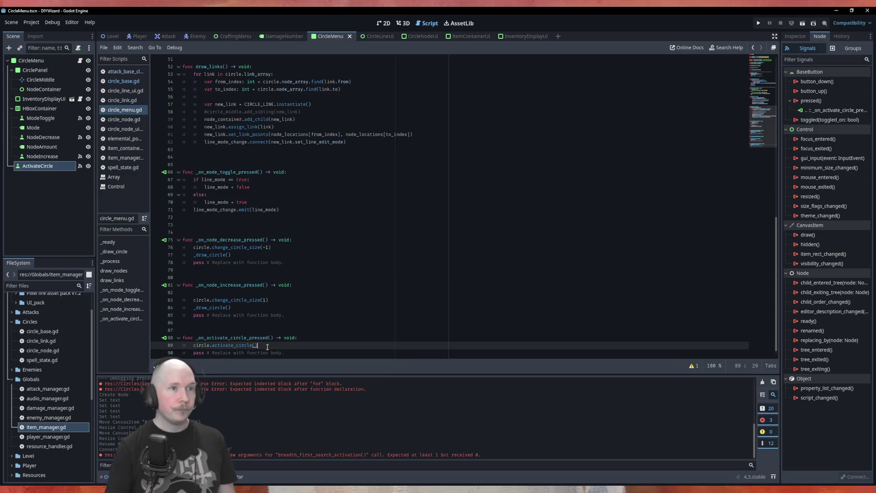
key(F5)
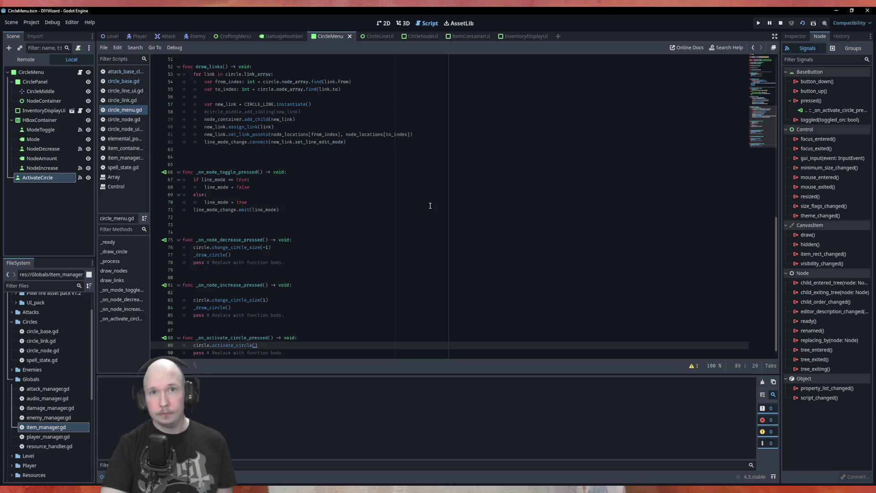
click(436, 344)
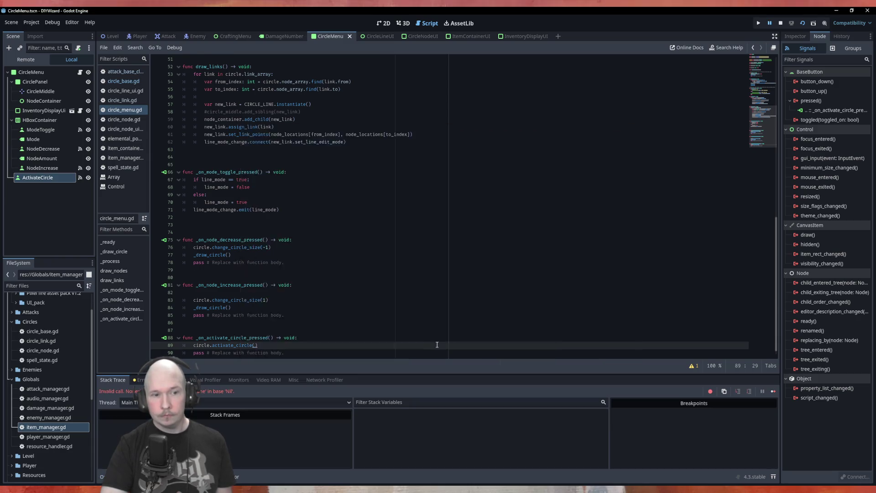
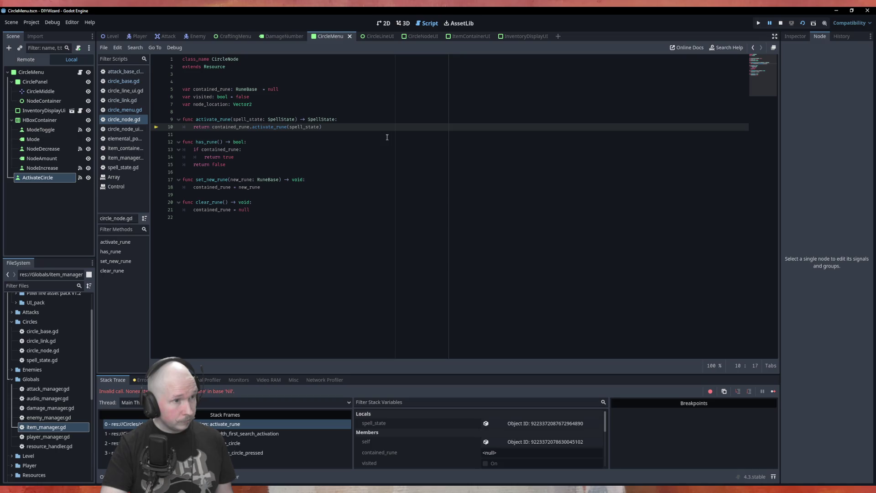
- Wrap activate_rune's rune call in an 'if contained_rune:' check by indenting the return under it
click(347, 120)
key(Return)
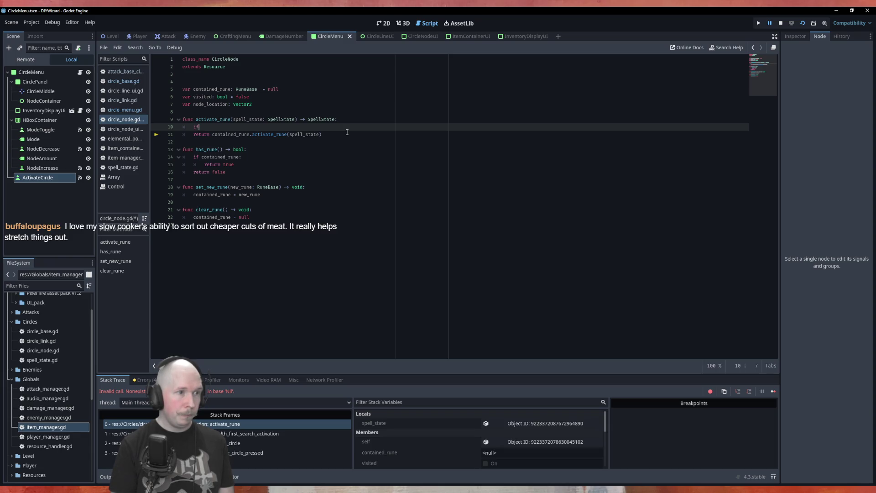
text( contained_rune:)
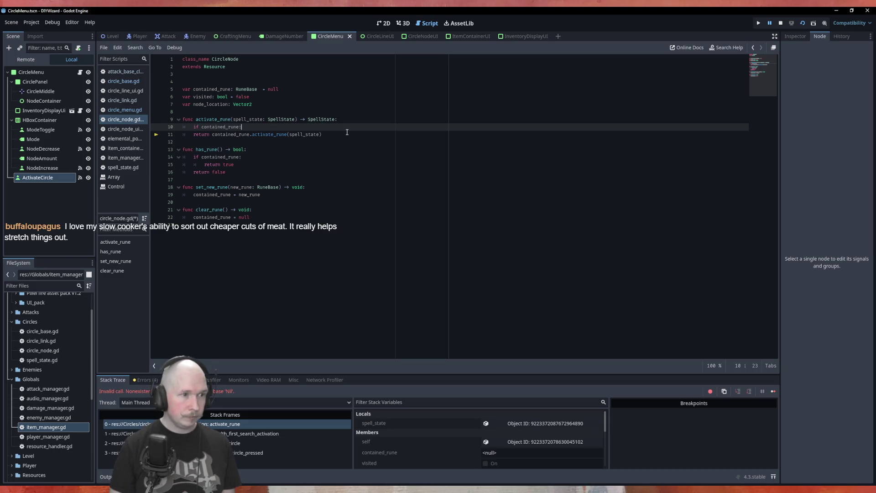
click(347, 132)
key(Home)
key(Tab)
- Add a fallback 'return spell_state' at function level, save circle_node.gd and stop the debugger
key(End)
key(Return)
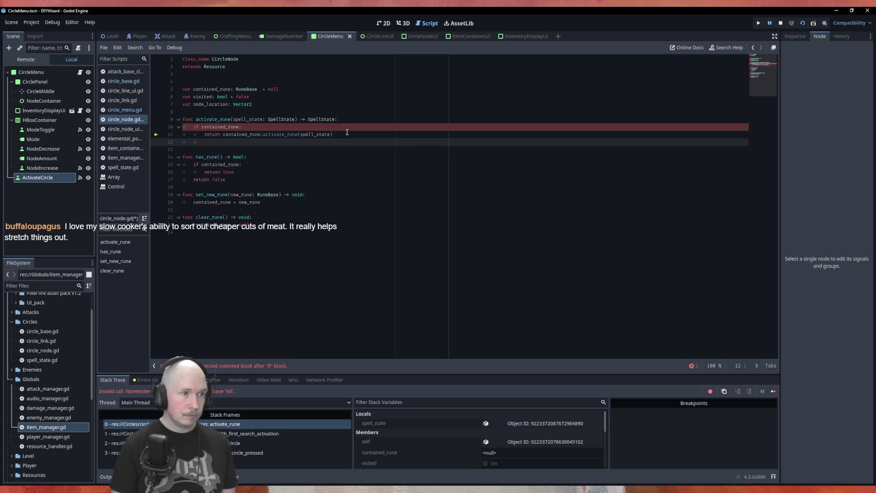
text(returnspe)
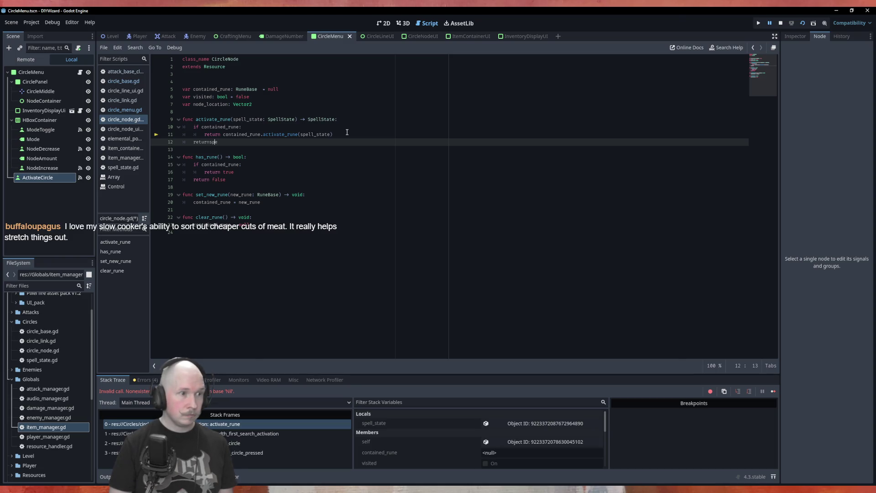
key(Left)
key(Left)
key(End)
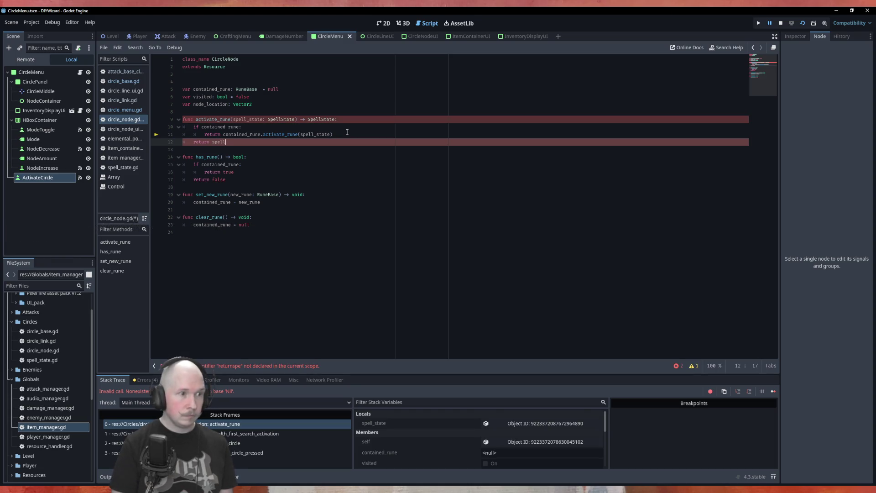
key(Return)
key(ctrl+s)
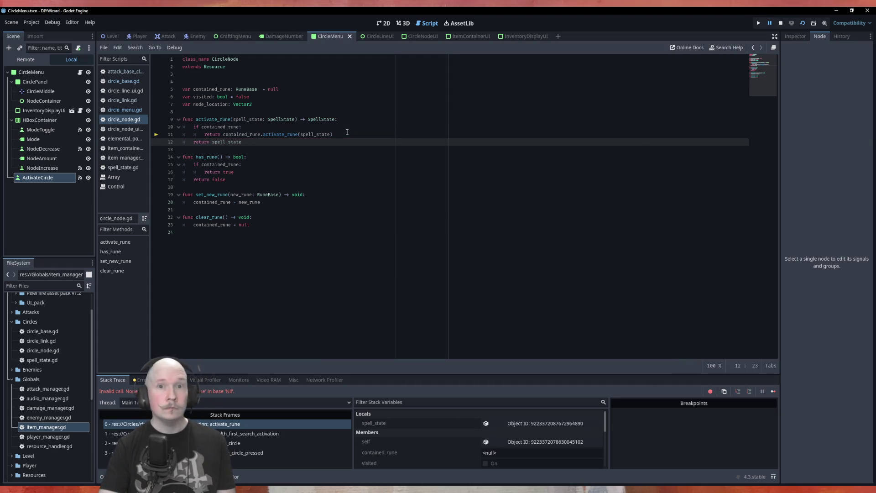
key(F8)
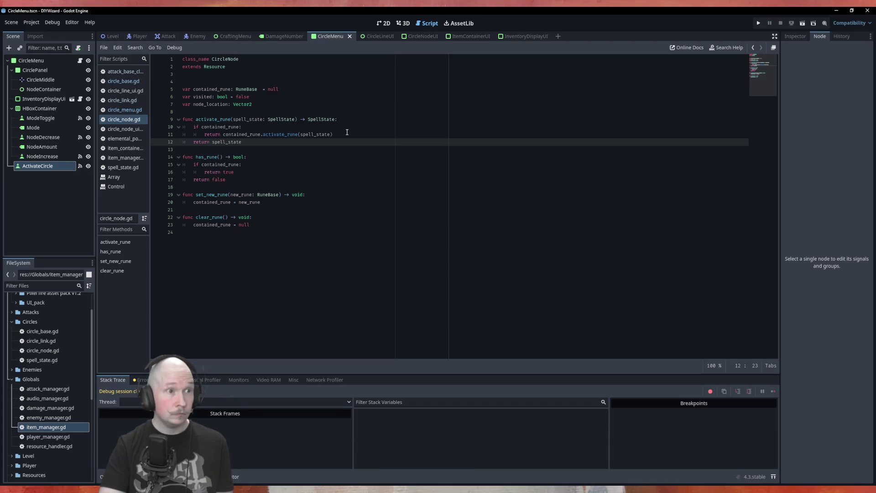
- Launch the game, place Power_100, Air and Bolt runes on circle nodes, and activate the circle
key(F5)
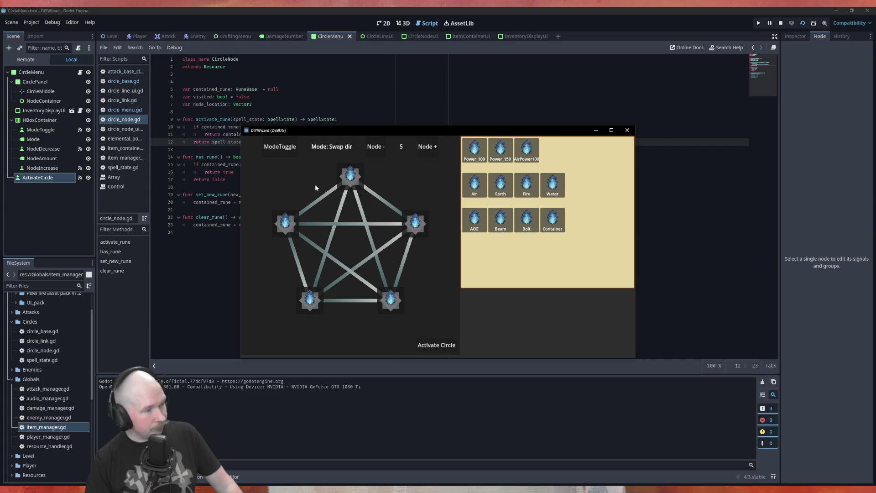
click(437, 345)
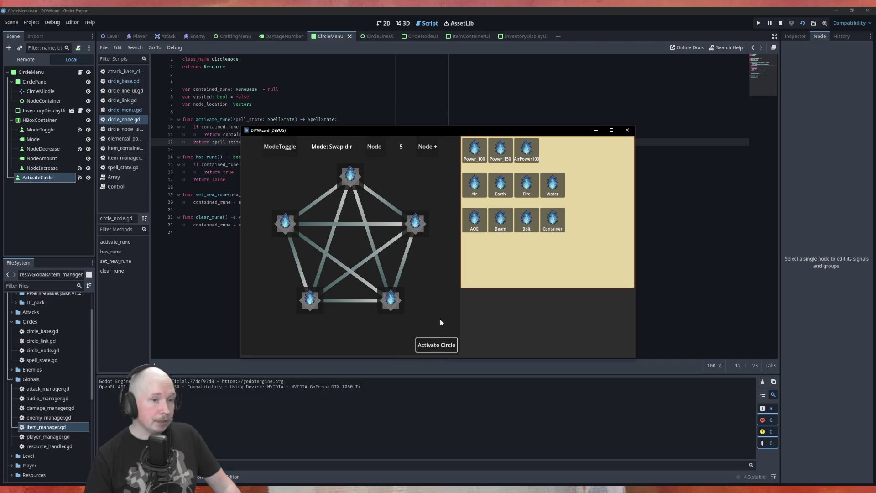
mouse_move(464, 156)
mouse_down()
mouse_move(363, 183)
mouse_move(350, 177)
mouse_up()
drag(482, 192, 415, 224)
drag(527, 220, 394, 302)
click(429, 347)
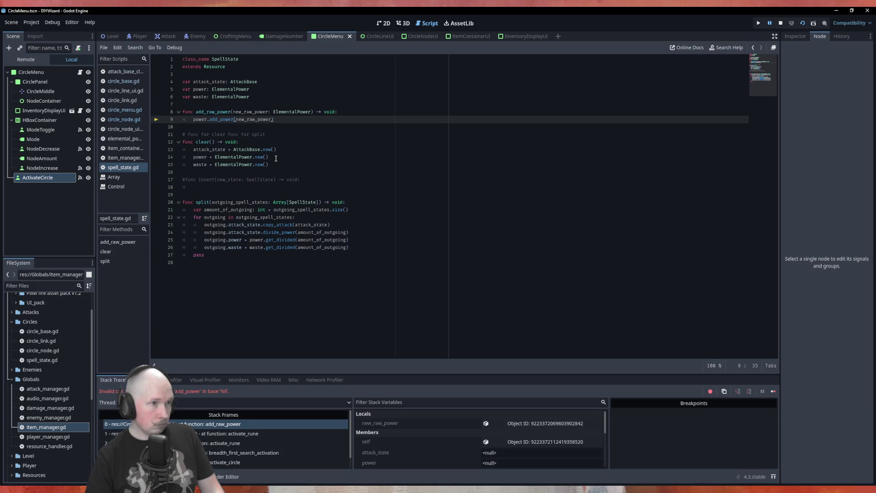
- Select the '= X.new()' initializers on lines 13–15 of clear()
click(228, 151)
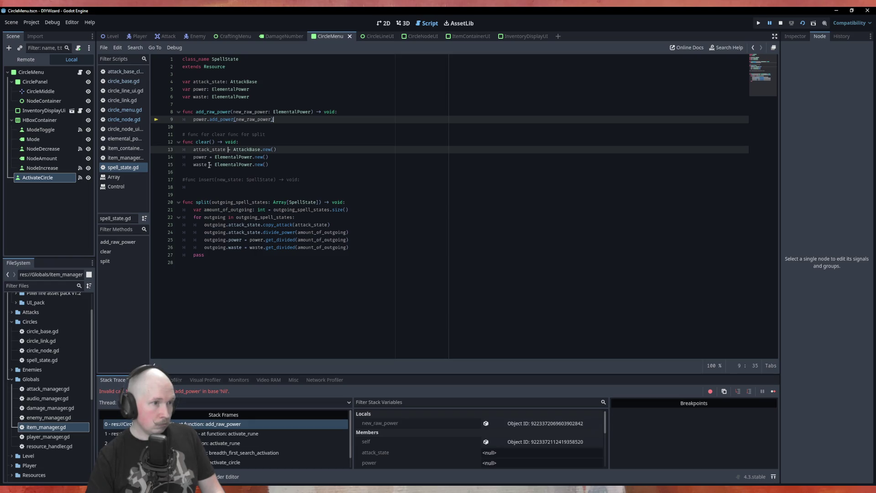
click(210, 158)
drag(210, 166, 191, 149)
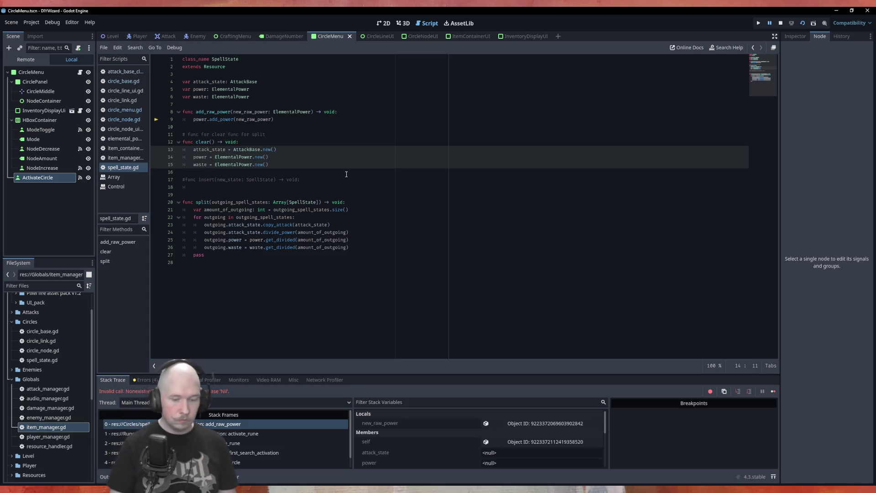
key(shift+End)
key(ctrl+c)
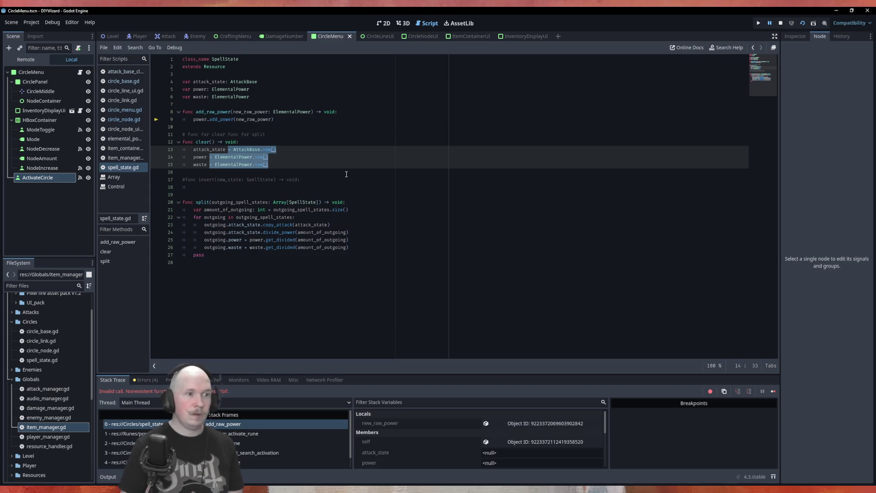
- Paste the initializers onto the attack_state, power and waste declarations, then restart the game
click(273, 100)
alt+click(266, 89)
alt+click(275, 82)
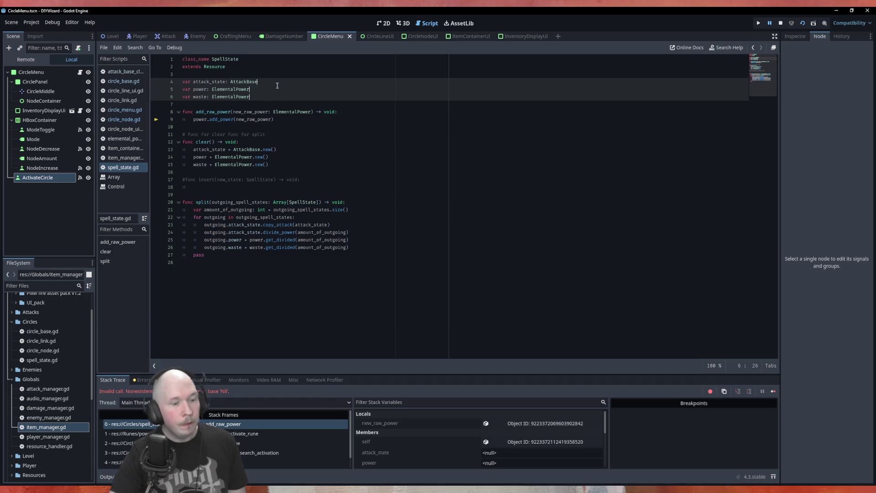
key(ctrl+v)
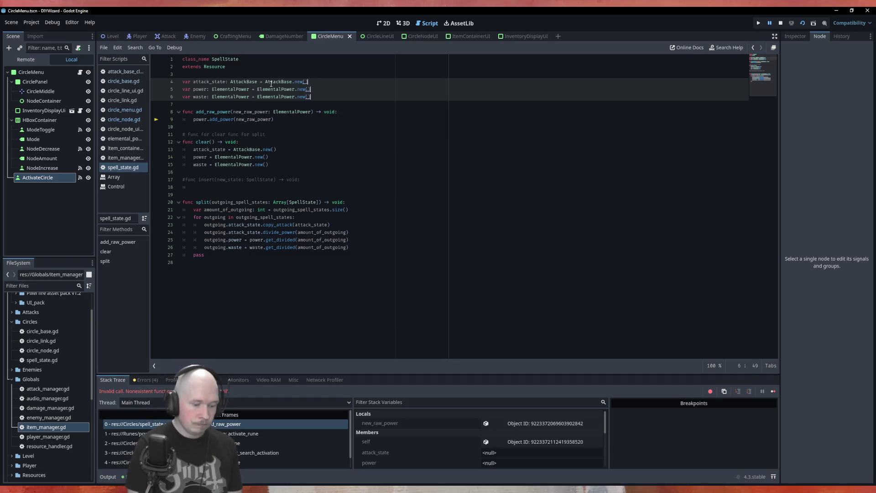
key(F8)
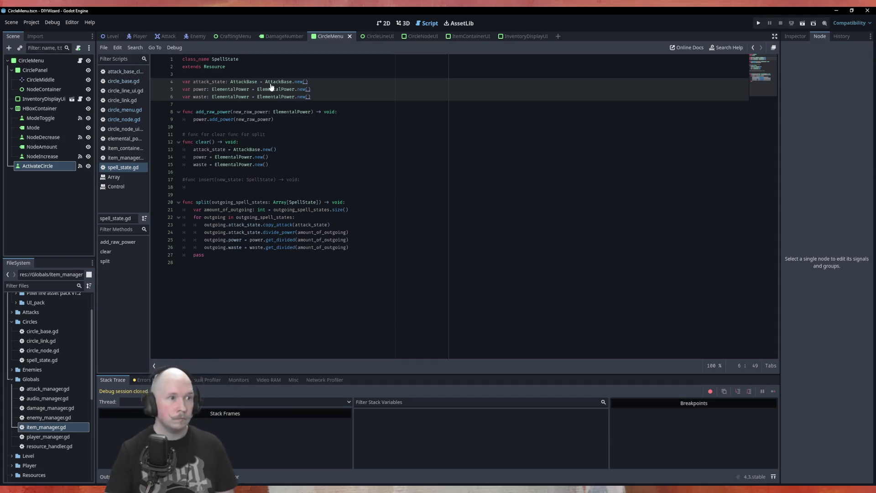
key(F5)
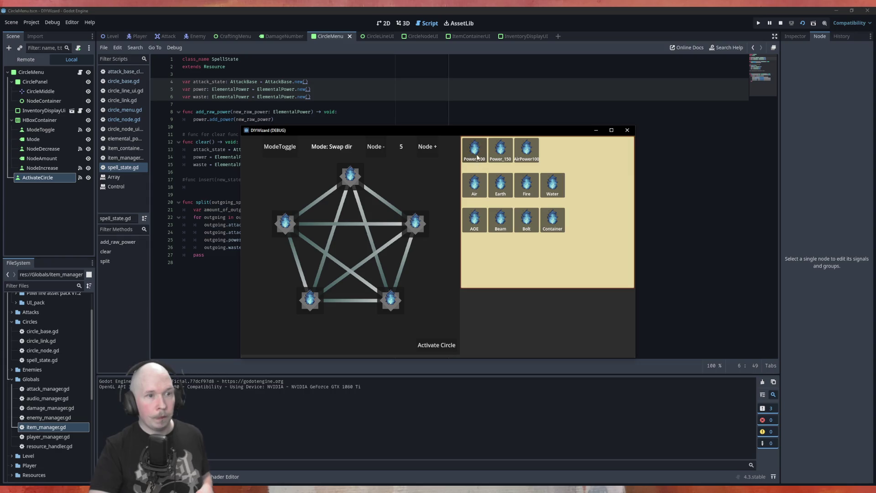
- Place Power_100, Air and Bolt, open the circle links in Open/Close mode, and activate the circle
drag(366, 173, 360, 176)
mouse_move(475, 185)
mouse_down()
mouse_move(486, 189)
mouse_move(418, 222)
mouse_up()
mouse_move(526, 219)
mouse_down()
mouse_move(497, 272)
mouse_move(391, 299)
mouse_up()
click(438, 346)
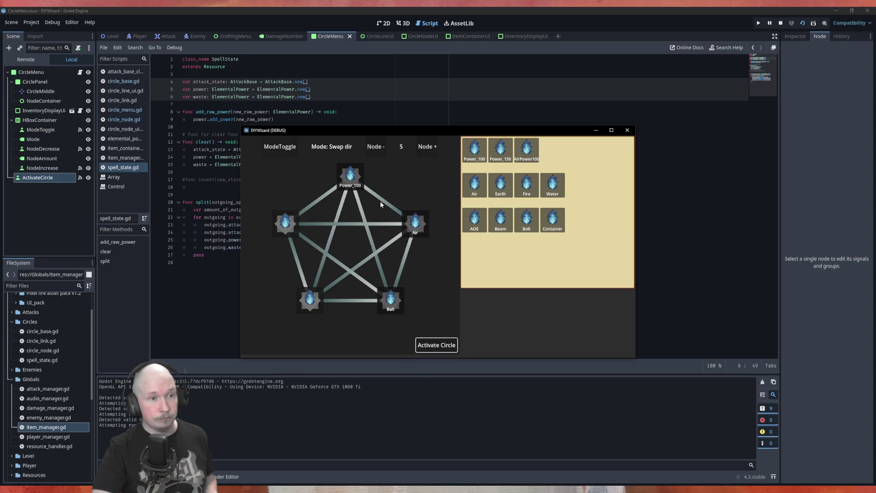
click(281, 150)
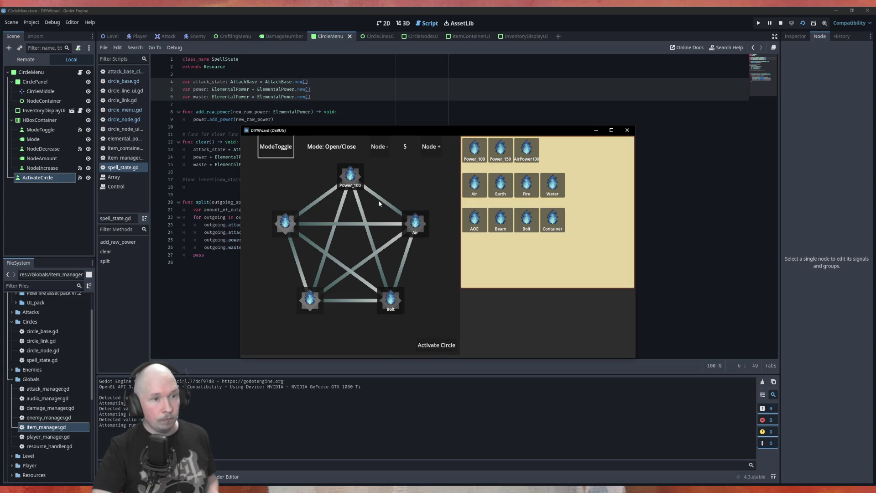
click(407, 265)
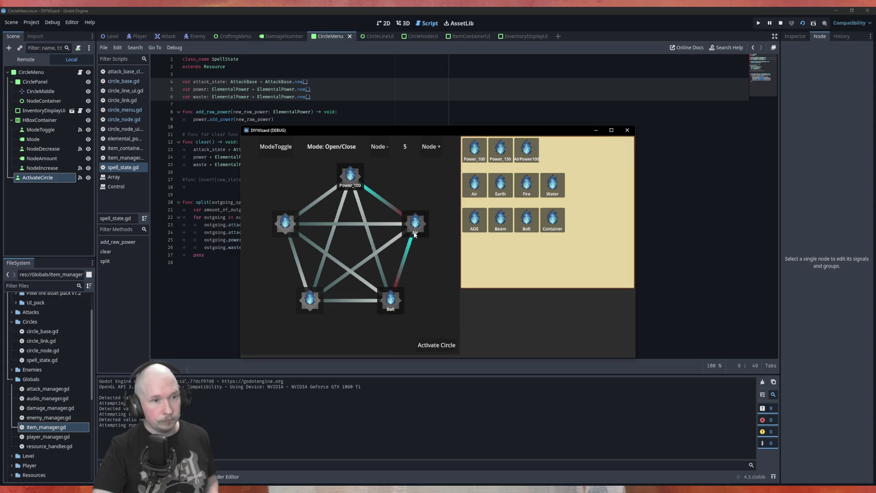
click(443, 349)
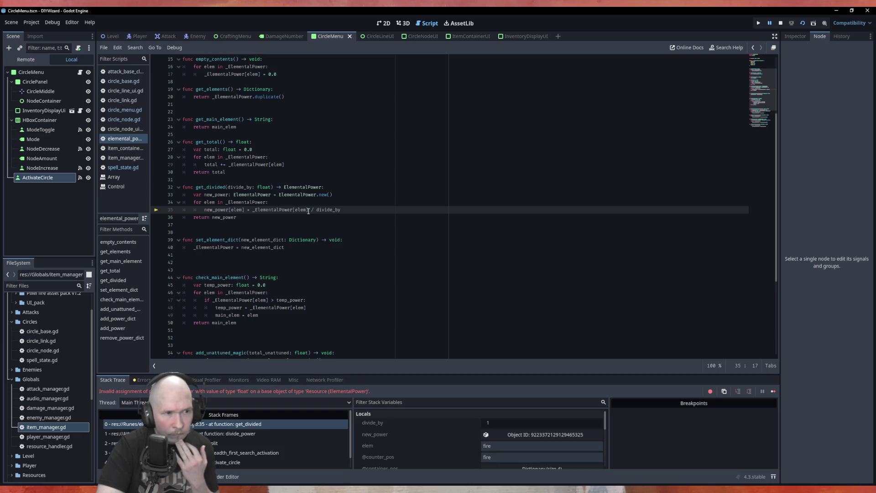
- Read get_divided's variable values in debugger tooltips, then select the _ElementalPower name at the top
scroll(447, 451, down, 1)
scroll(446, 448, down, 1)
scroll(434, 437, down, 3)
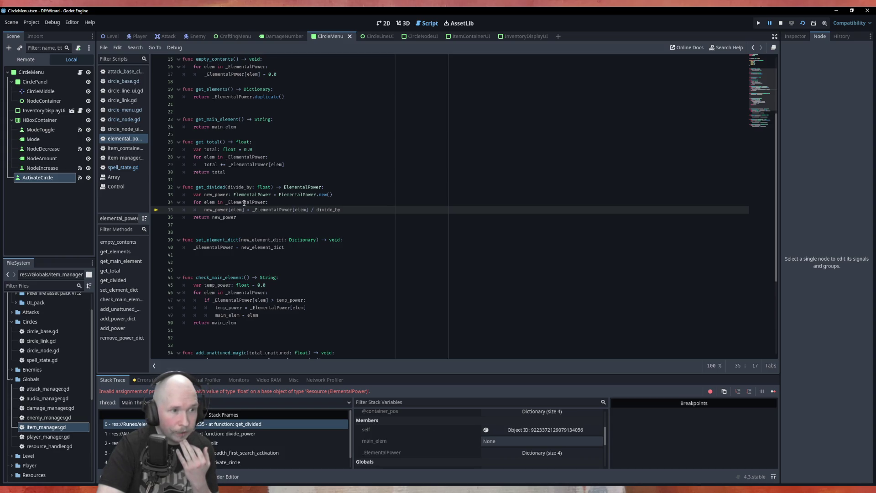
mouse_move(244, 202)
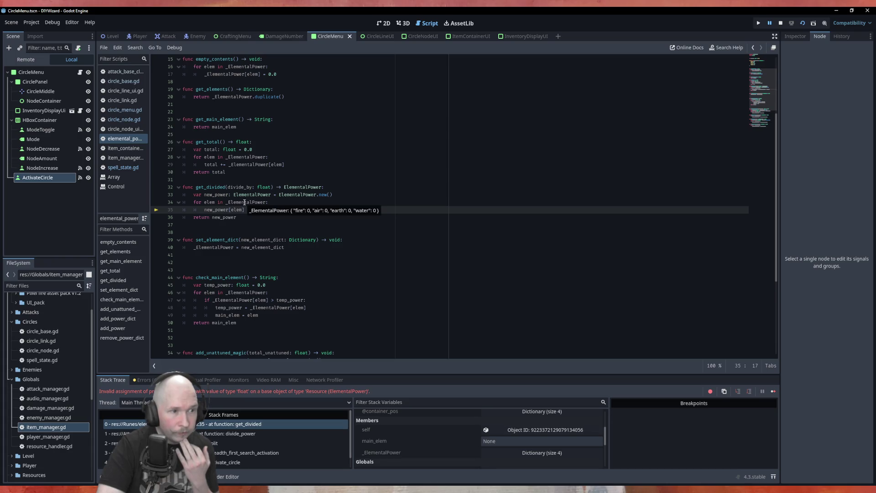
mouse_move(220, 195)
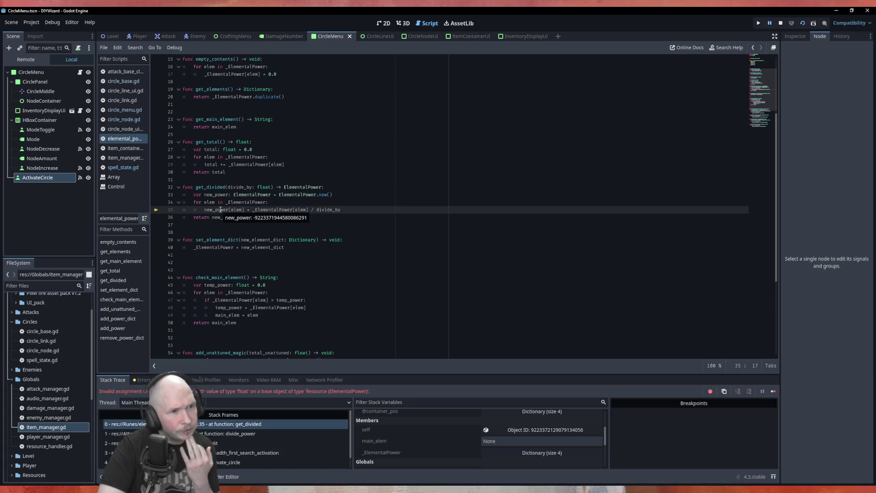
mouse_move(267, 211)
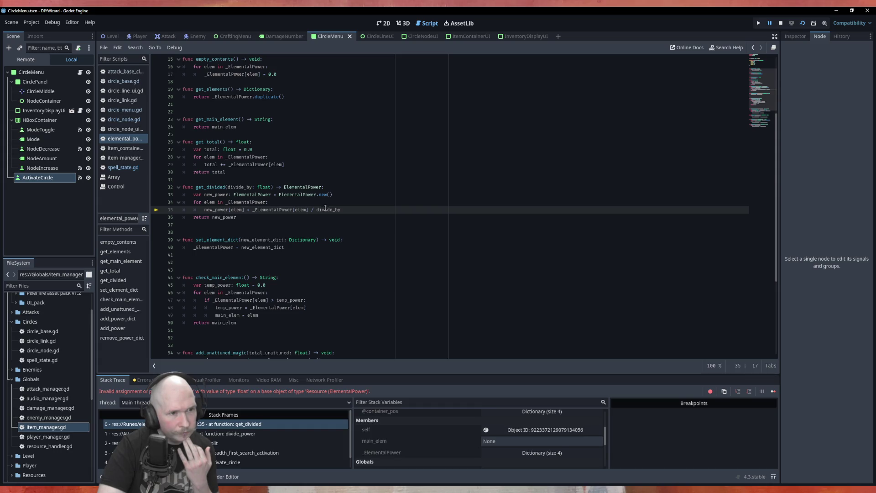
mouse_move(326, 209)
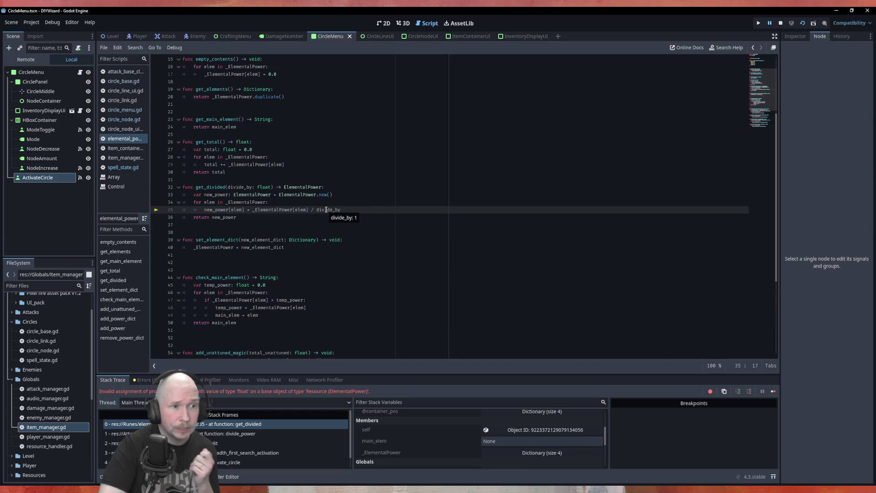
scroll(337, 201, up, 5)
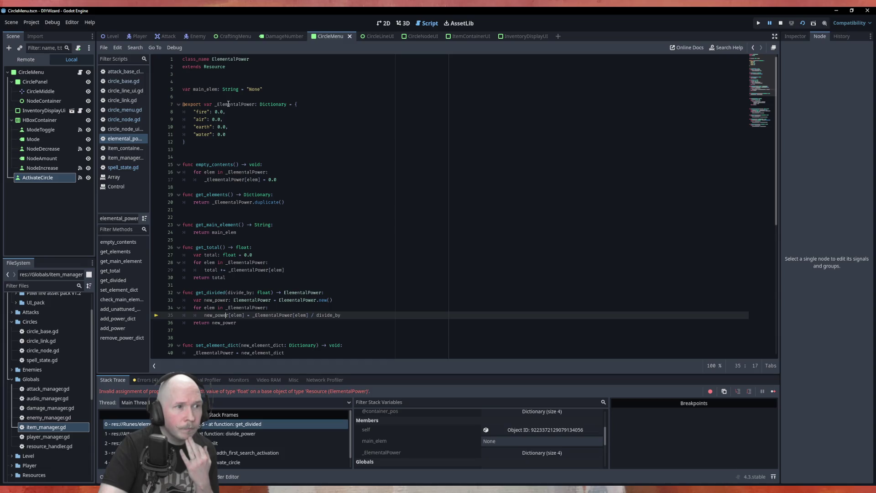
mouse_move(228, 104)
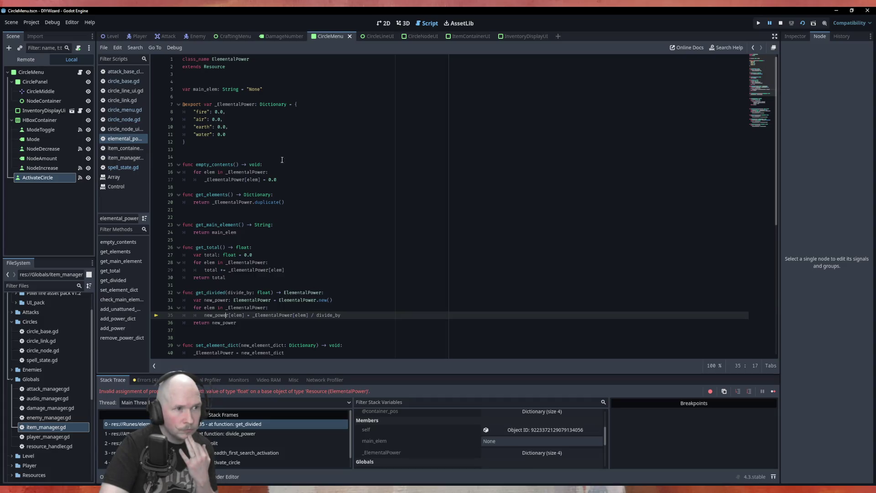
double_click(232, 105)
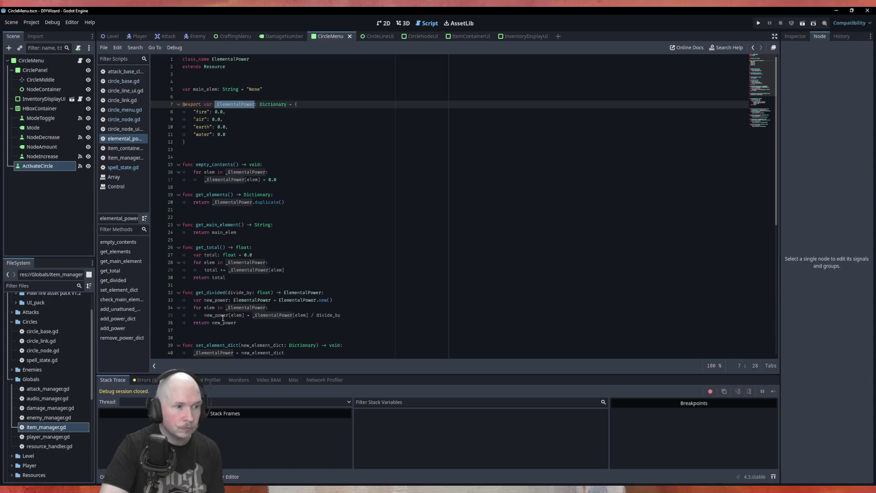
- Change get_divided's assignment to new_power._ElementalPower[elem] and save elemental_power.gd
key(Right)
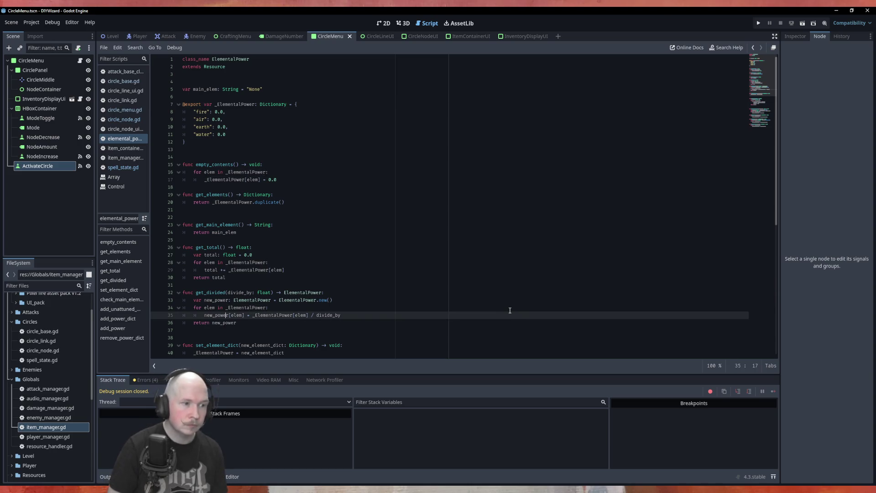
text(._E)
key(Return)
key(ctrl+s)
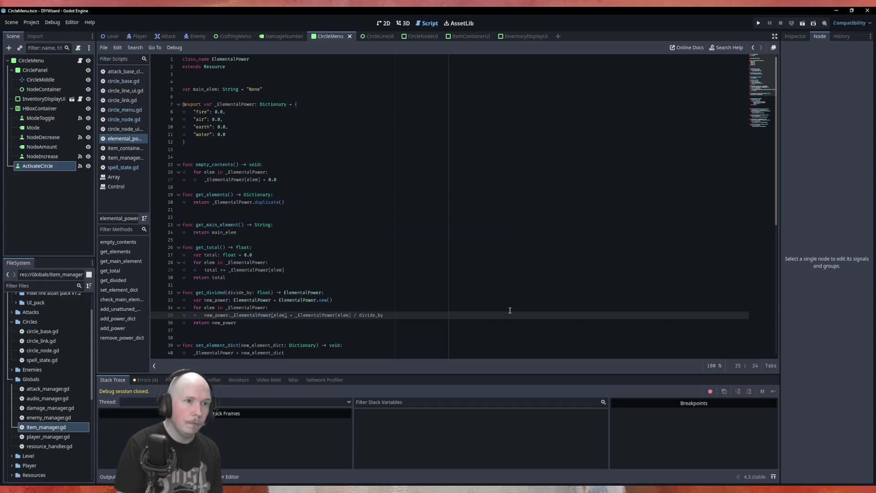
click(294, 278)
scroll(306, 295, down, 2)
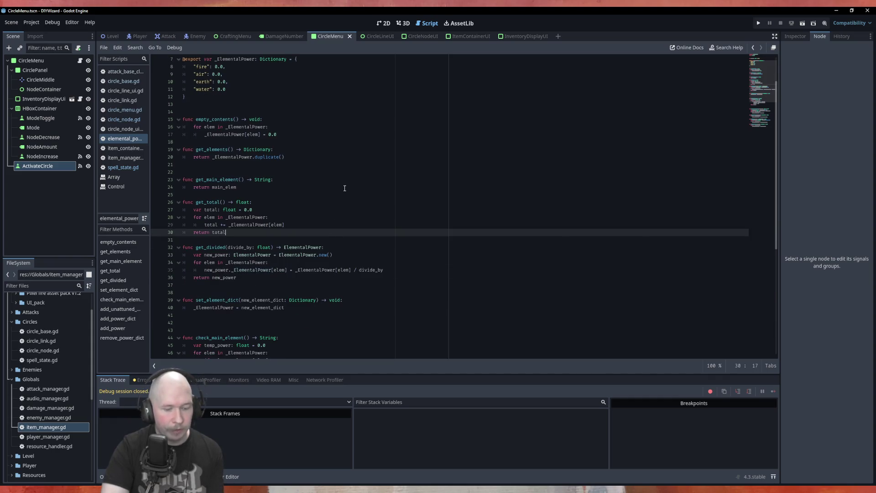
- Run the current scene with F6 and place Power_100, Air and Bolt runes on circle nodes
key(F6)
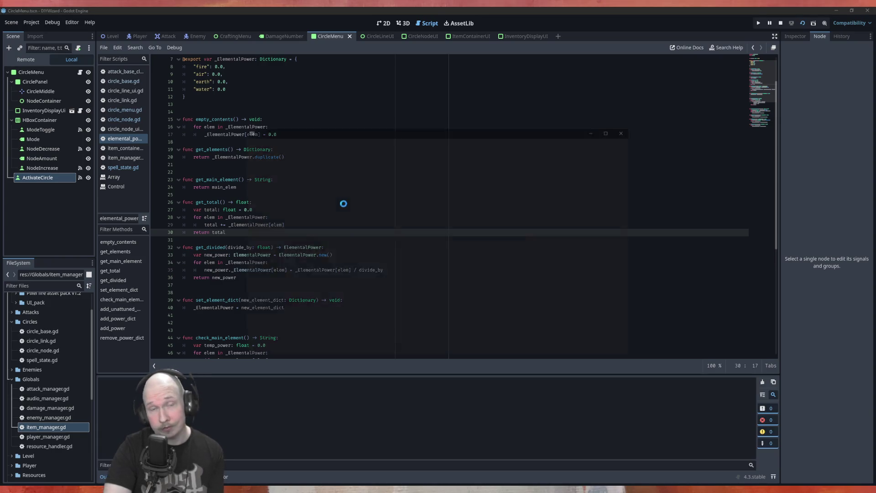
mouse_move(474, 148)
mouse_down()
mouse_move(464, 181)
mouse_move(351, 177)
mouse_up()
mouse_move(475, 184)
mouse_down()
mouse_move(425, 232)
mouse_move(416, 223)
mouse_up()
drag(474, 219, 437, 284)
mouse_move(527, 219)
mouse_down()
mouse_move(396, 310)
mouse_move(392, 302)
mouse_up()
mouse_move(531, 226)
mouse_down()
mouse_move(392, 302)
mouse_move(523, 240)
mouse_move(391, 303)
mouse_up()
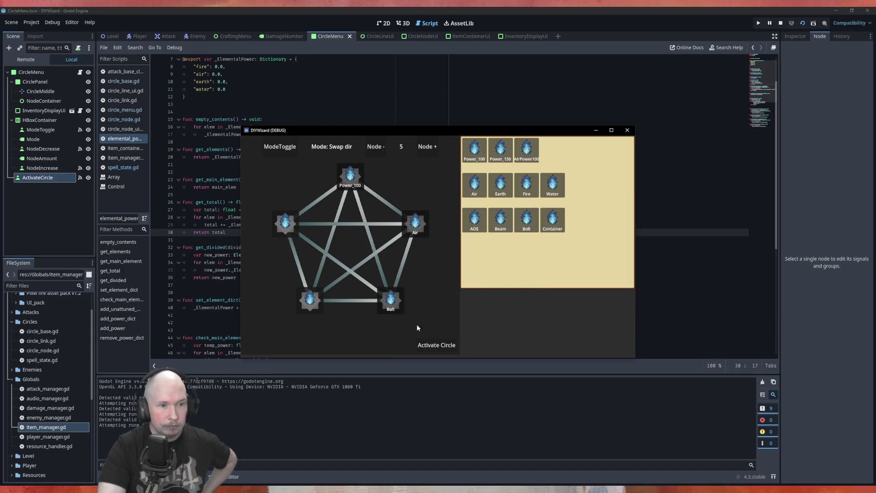
- Activate the circle, then open the Power_100–Air and Air–Bolt lines in Open/Close mode
click(447, 348)
click(283, 146)
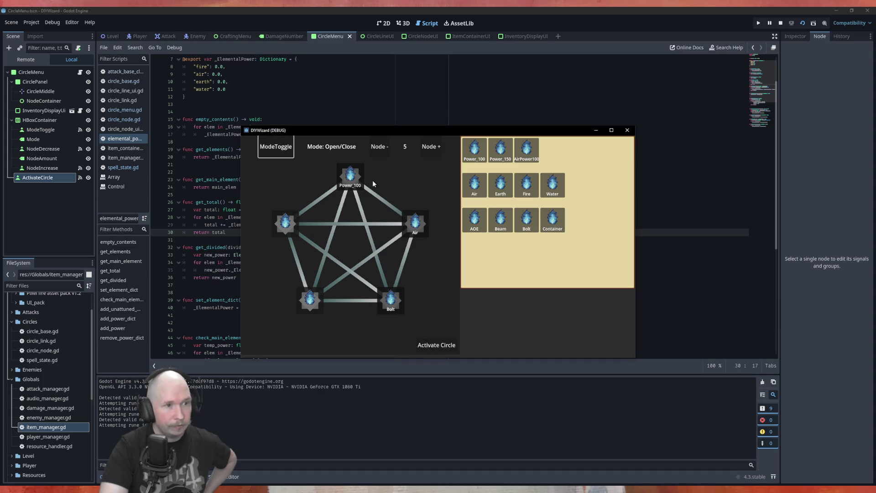
click(386, 204)
click(404, 261)
- Activate the circle again, stop the game, and switch to the CircleLineUI scene
click(443, 344)
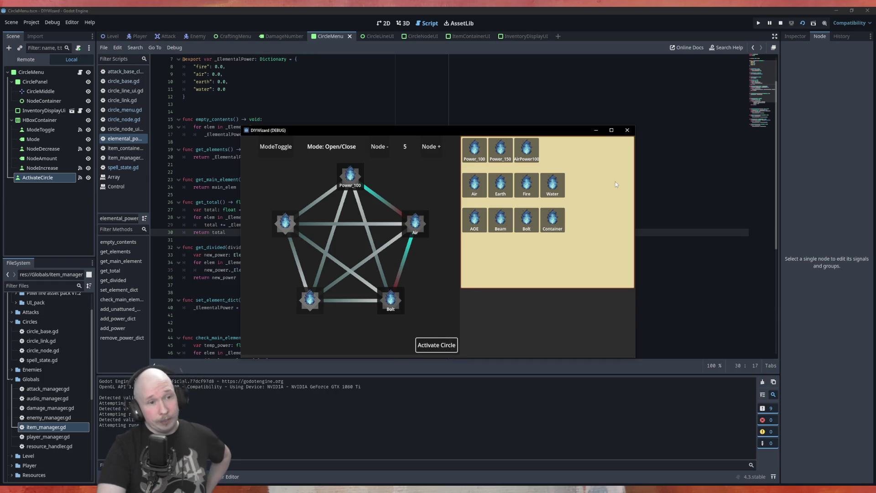
click(627, 130)
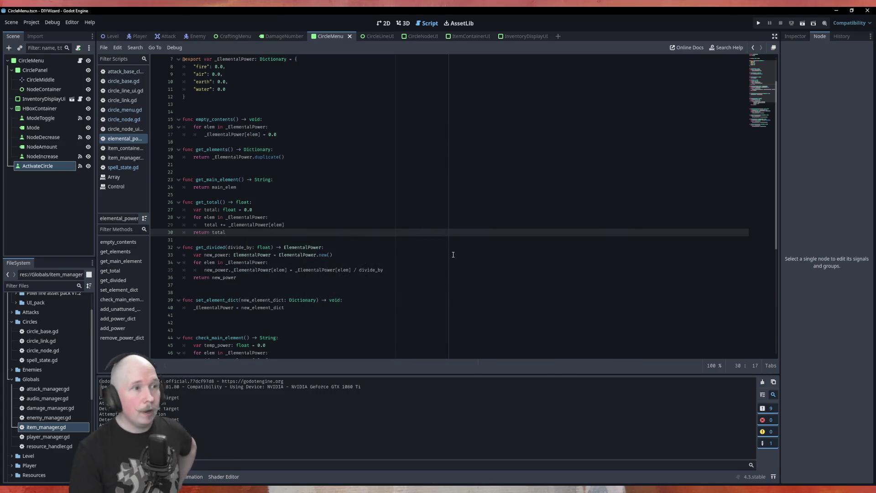
click(371, 37)
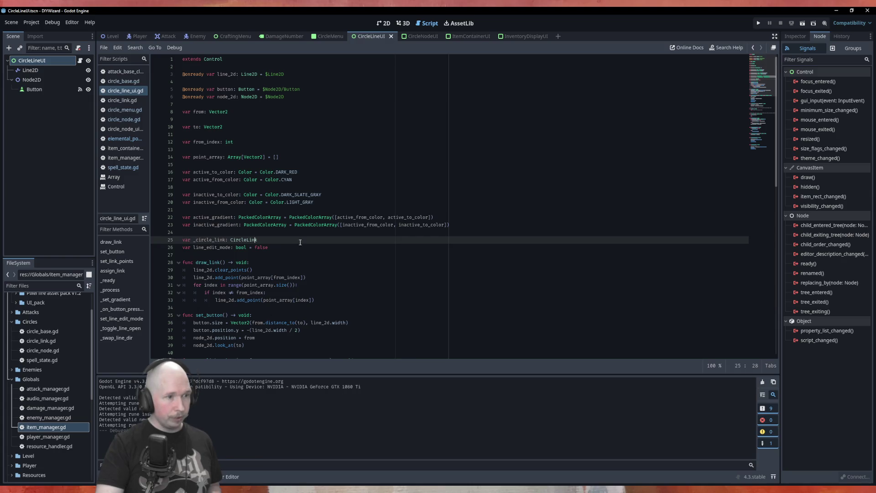
- Add a TODO 'PLESE REMOVE' comment line inside _process
scroll(299, 242, down, 7)
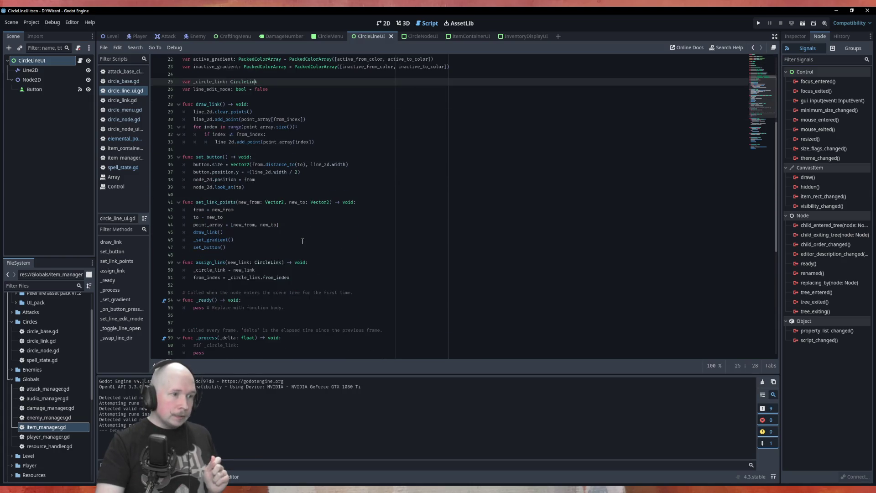
scroll(302, 241, down, 3)
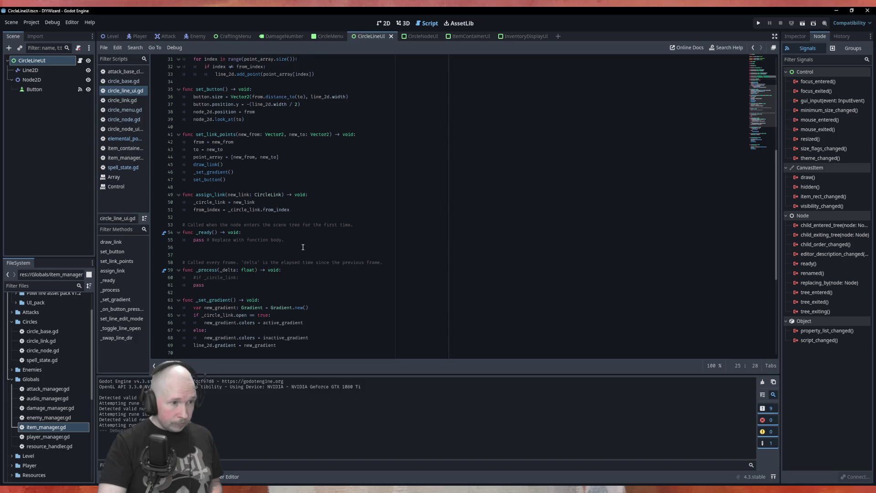
scroll(302, 247, down, 4)
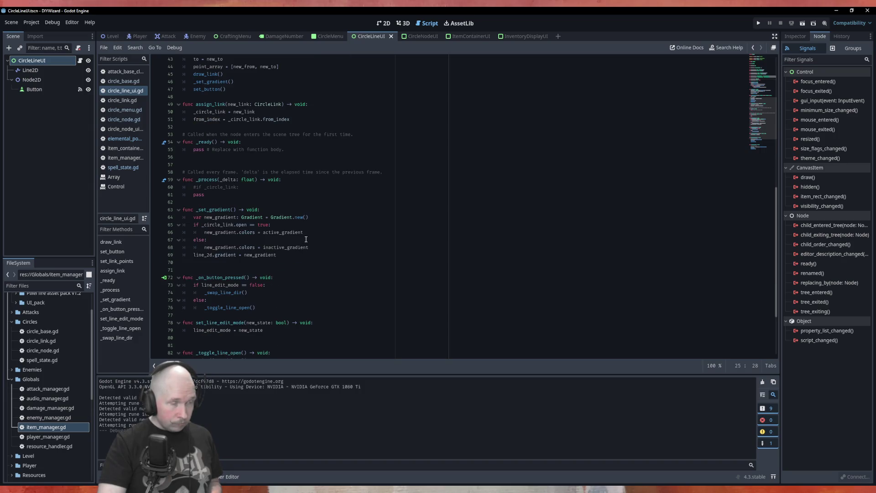
click(280, 187)
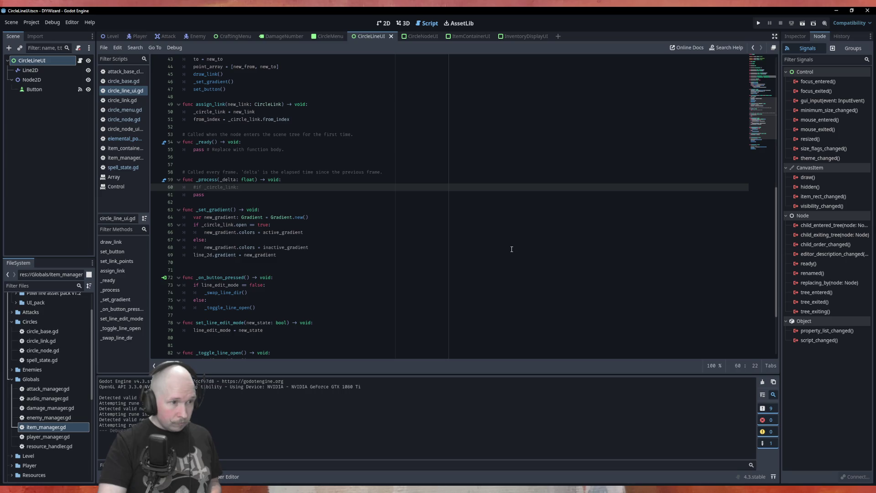
key(Return)
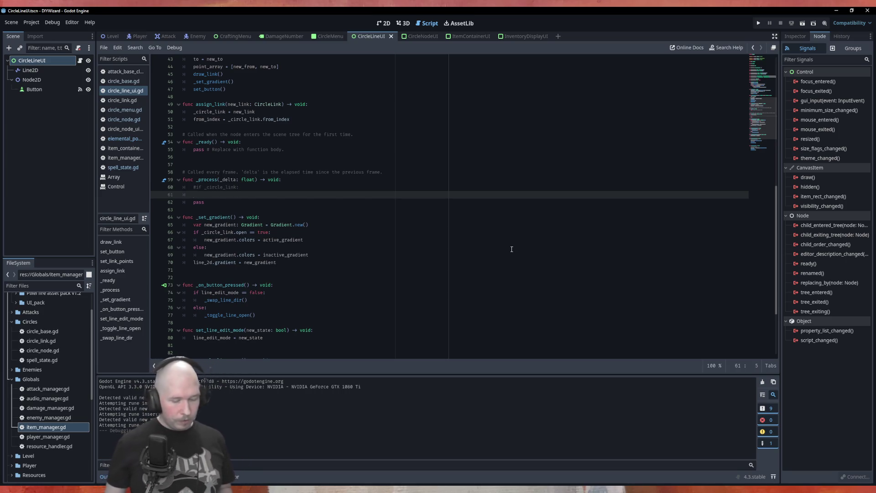
text(#ODO P)
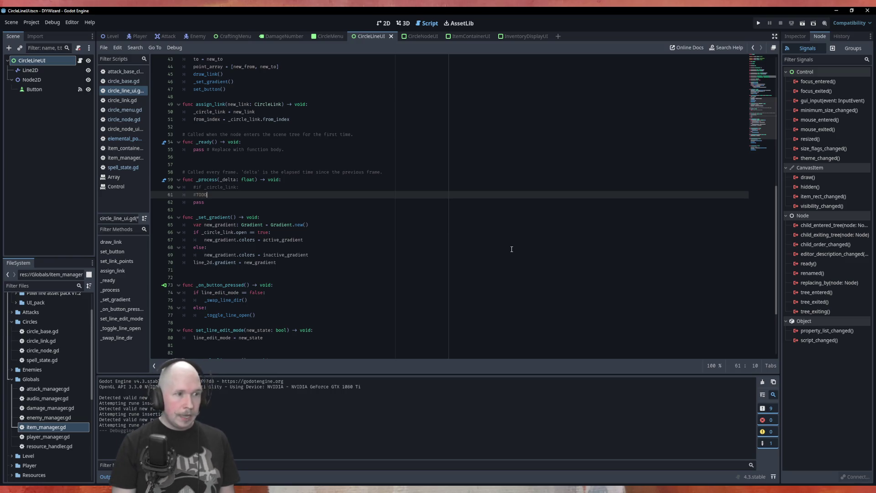
text(LESE )
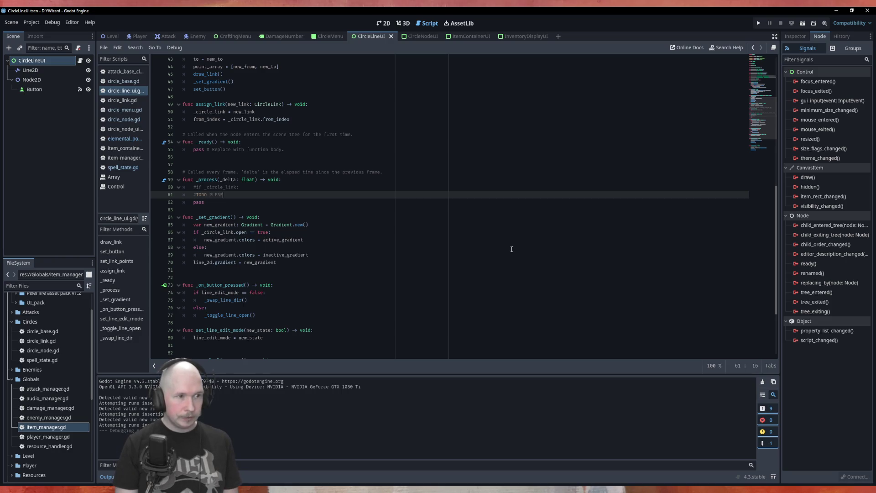
text(REMOVE)
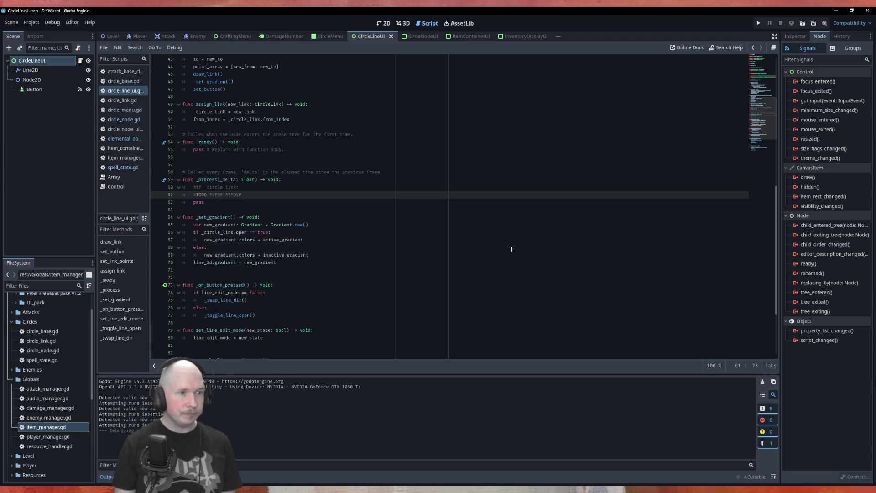
key(Return)
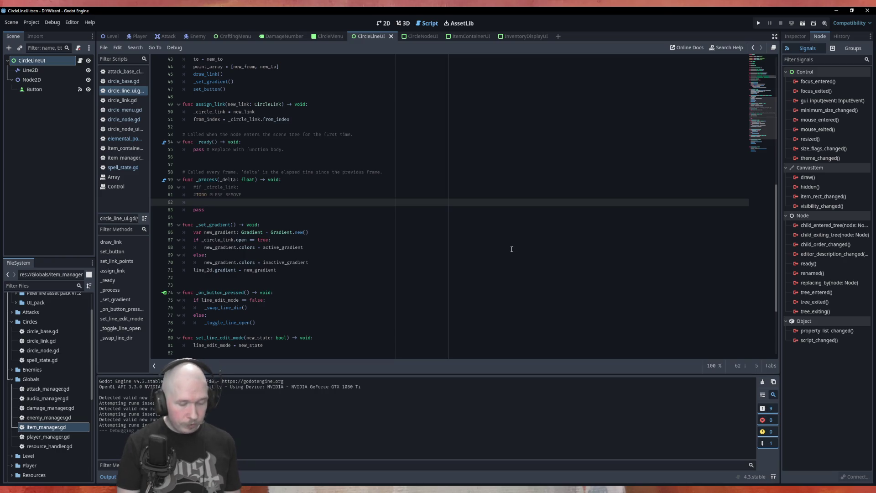
- Write 'if _circle_link.open == true:' below the comment, after checking _circle_link's CircleLink type
text(if )
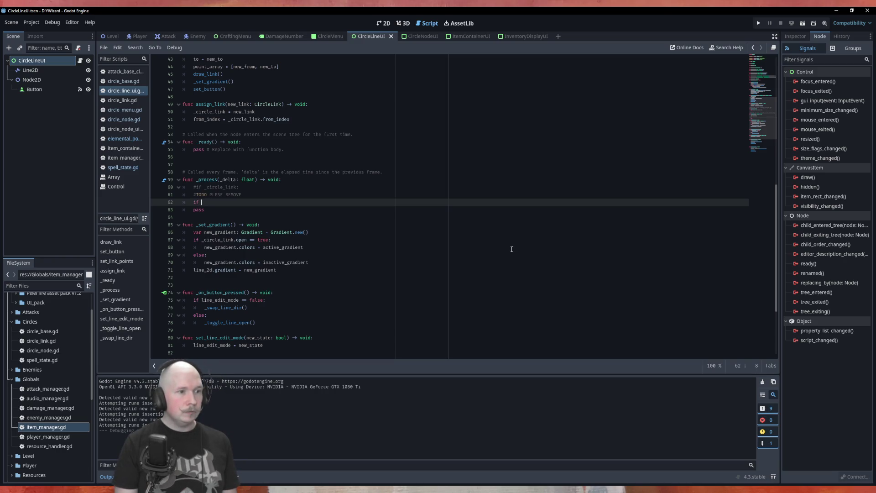
text(s)
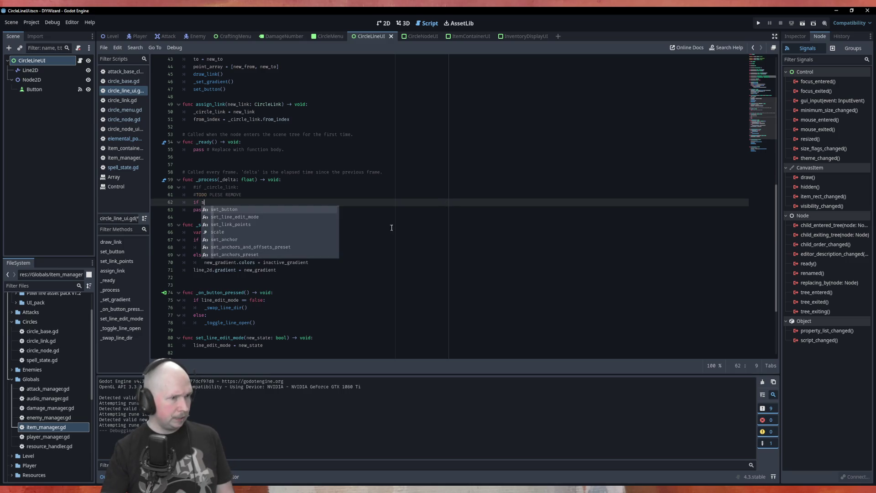
scroll(389, 227, up, 10)
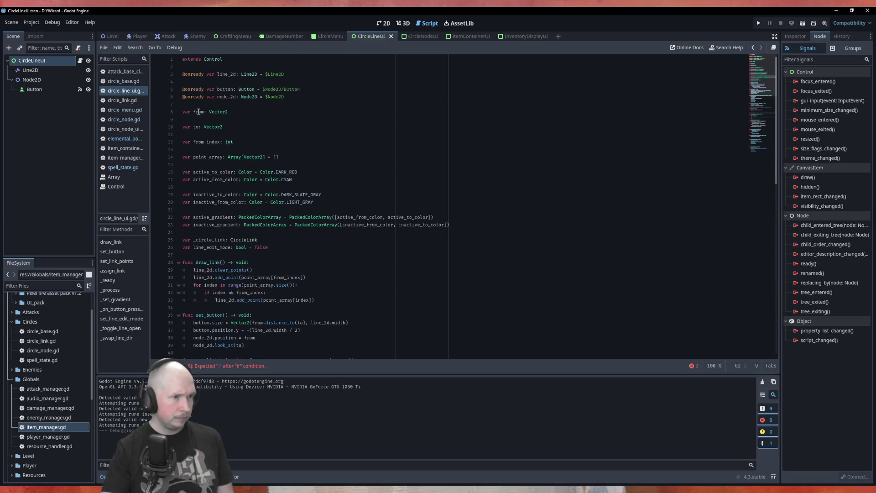
double_click(245, 239)
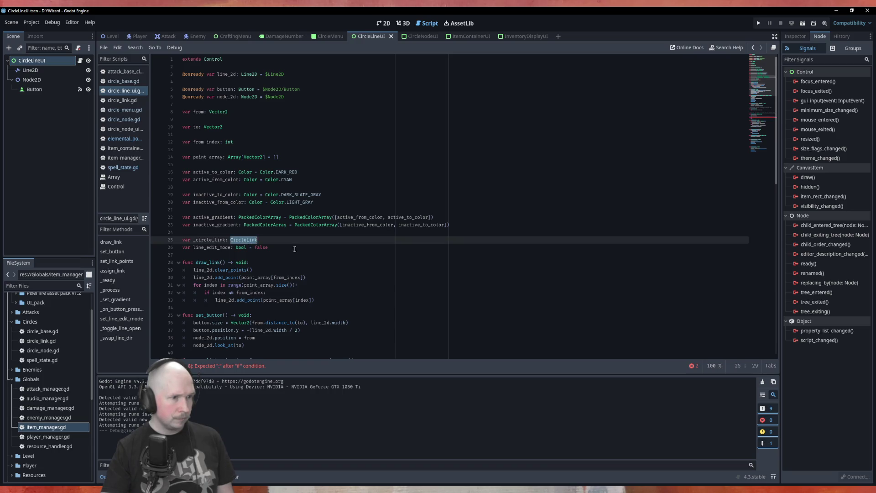
scroll(209, 233, down, 10)
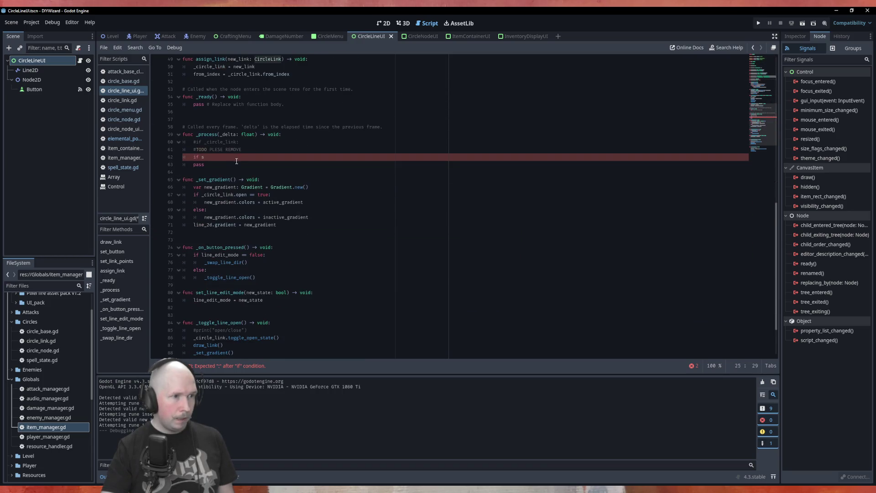
click(244, 157)
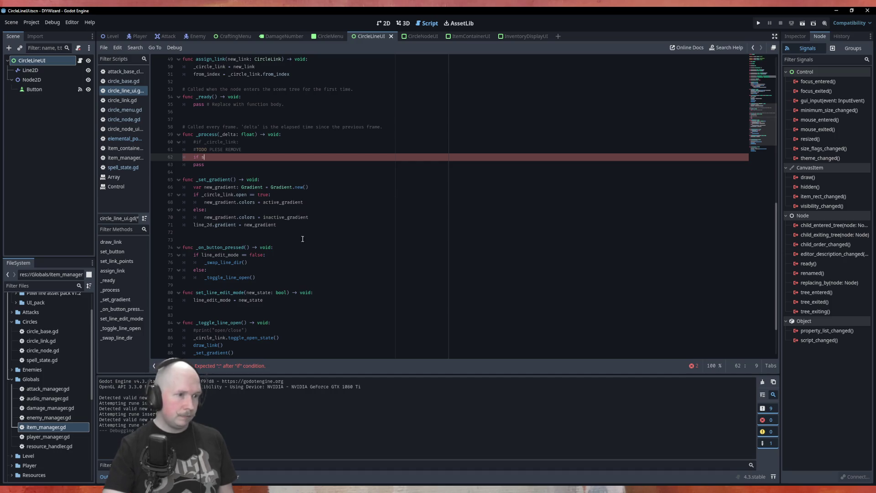
scroll(308, 236, down, 2)
scroll(341, 216, up, 3)
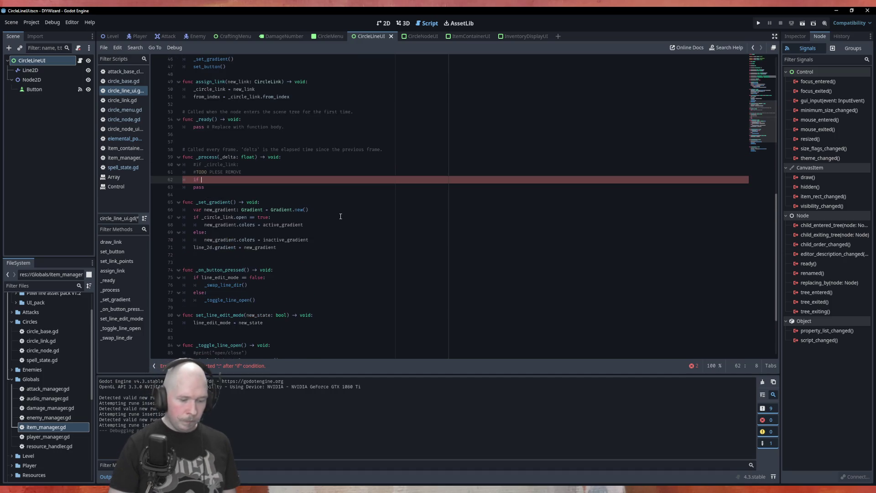
text(_circle_link)
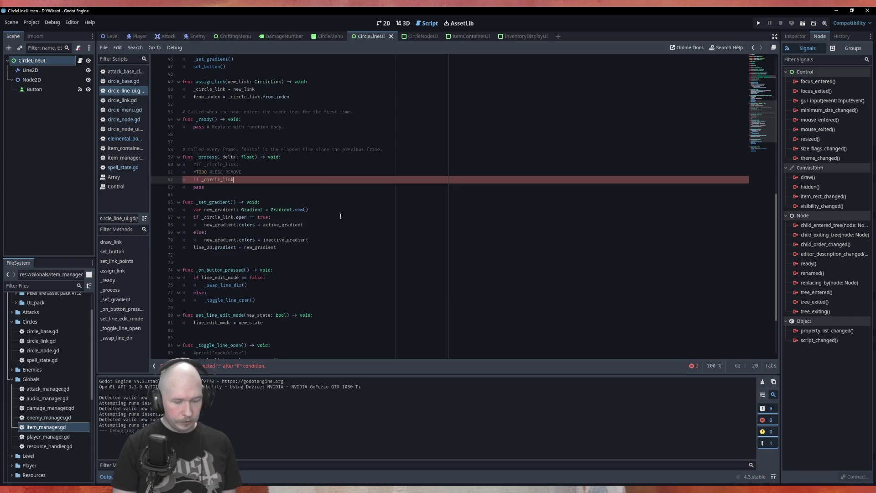
text(.open )
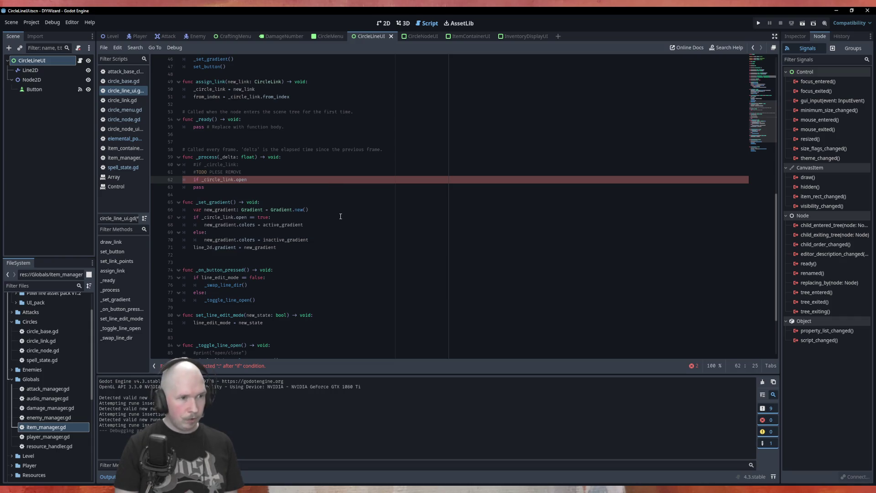
text(== true:)
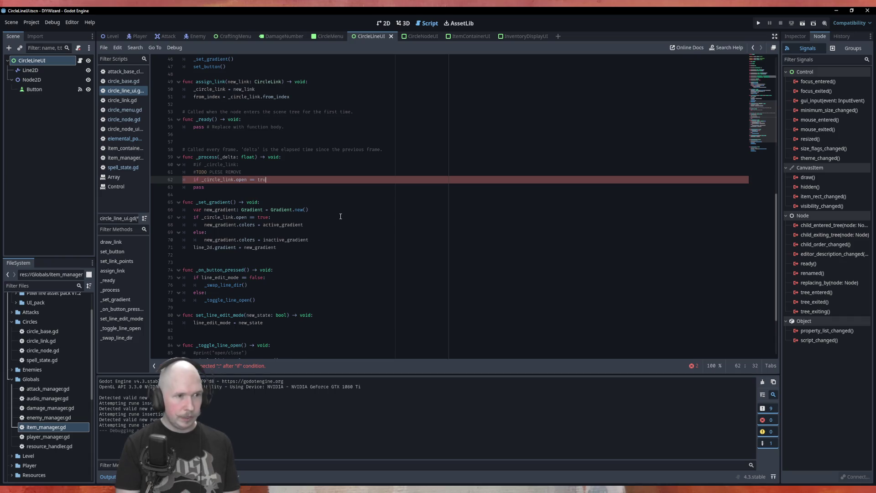
- Set tooltip_text to str(_circle_link.spell_state) inside the if, save, and relaunch the game
key(Return)
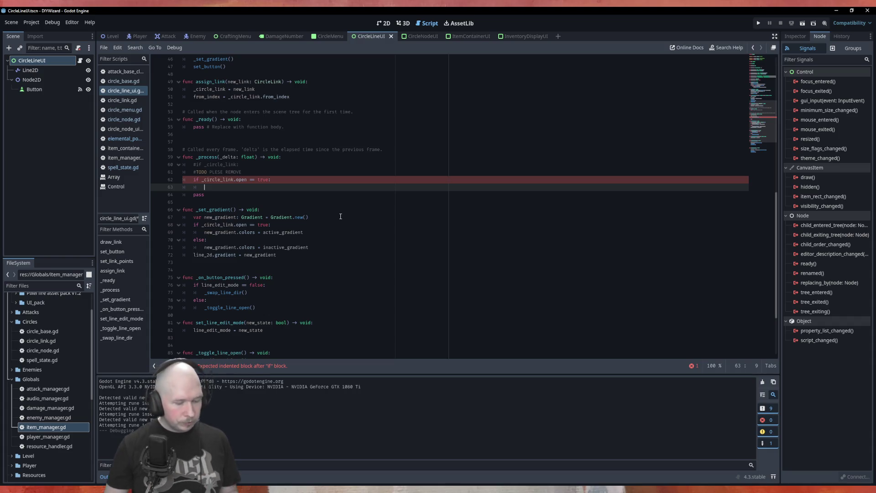
text(toolt)
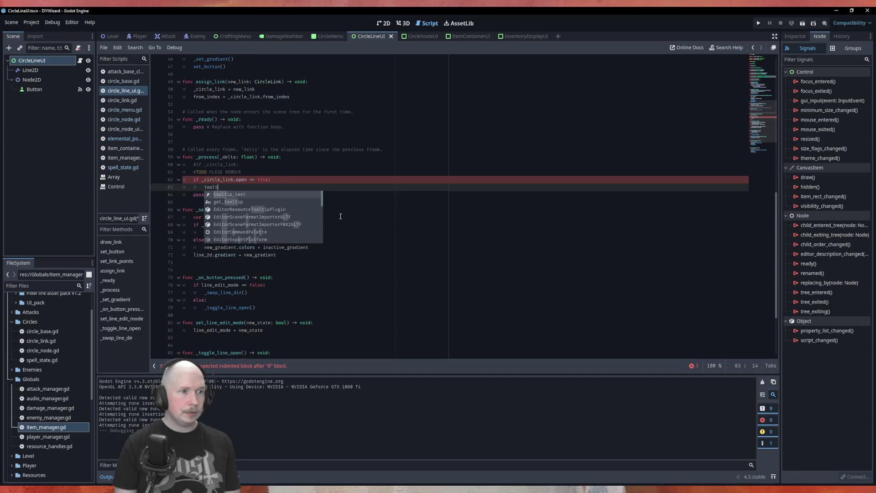
key(Return)
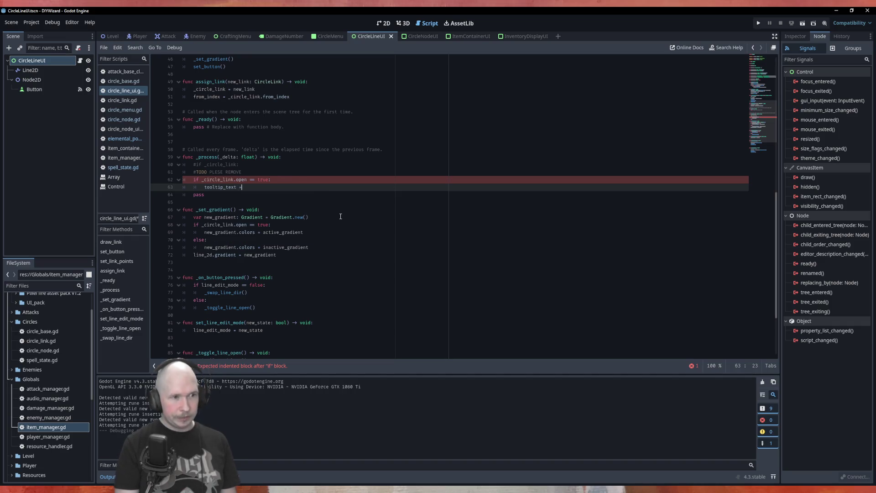
text(")
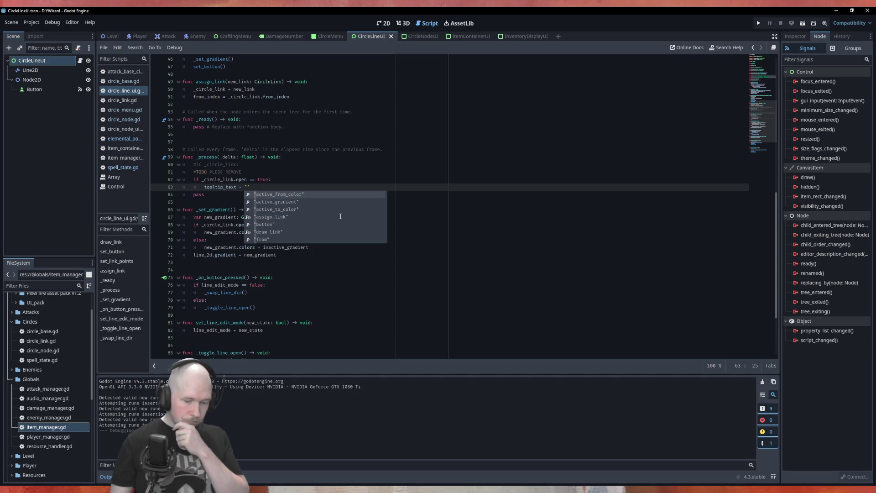
text(")
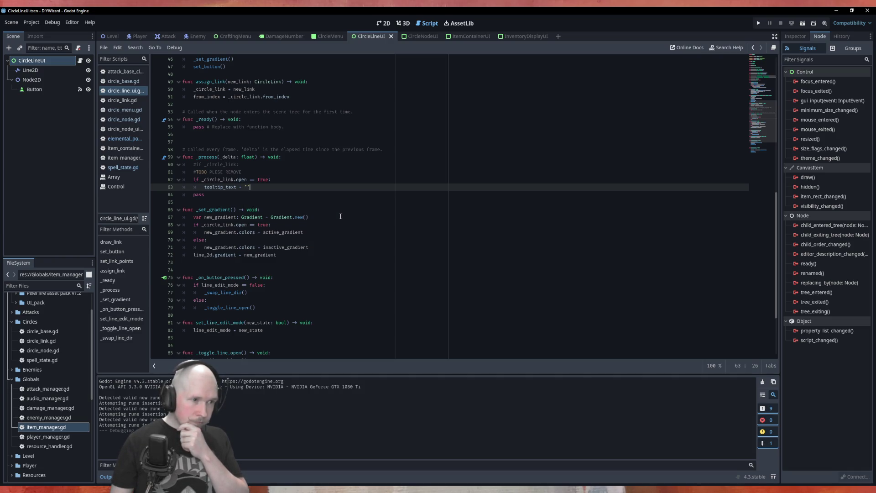
key(BackSpace)
key(BackSpace)
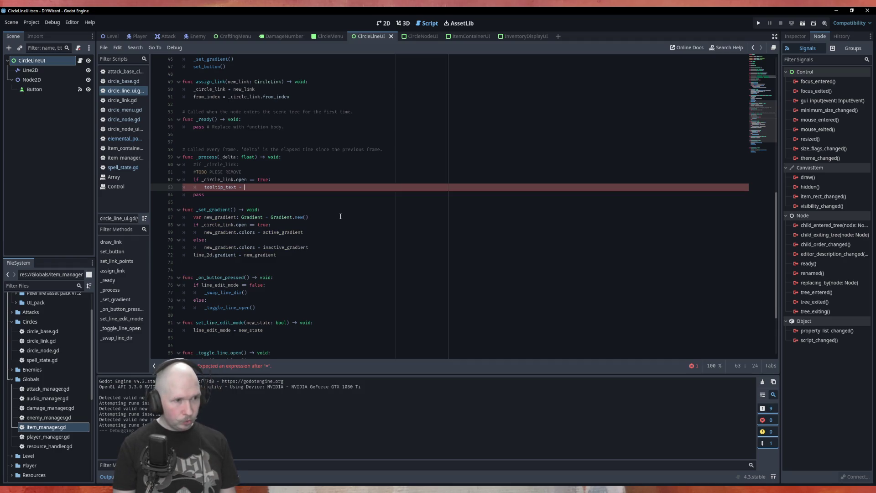
text(str()
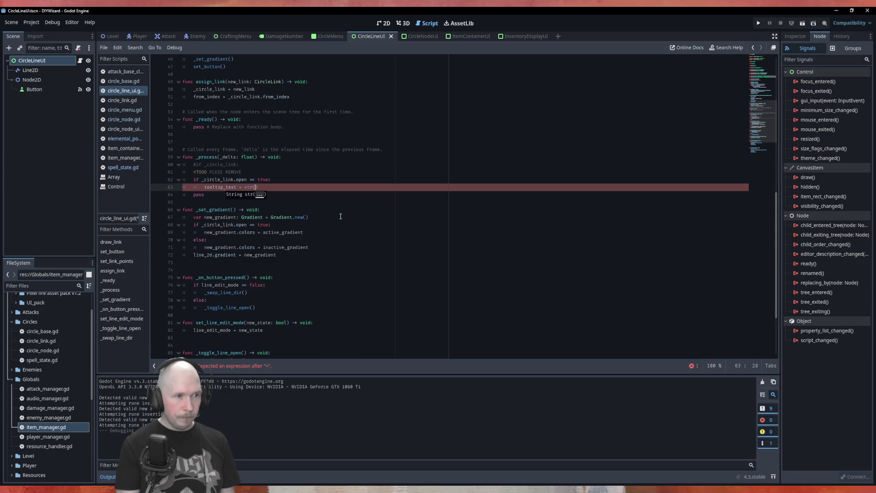
text(_circle_link.)
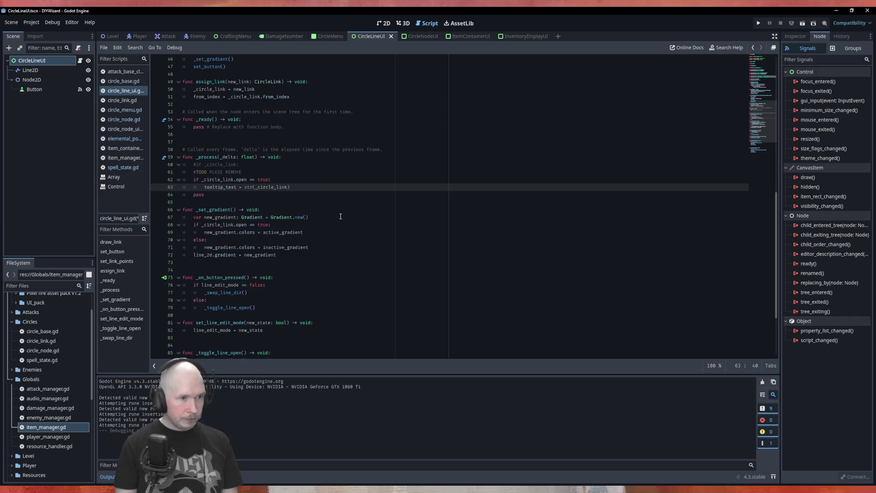
text(spell_state)
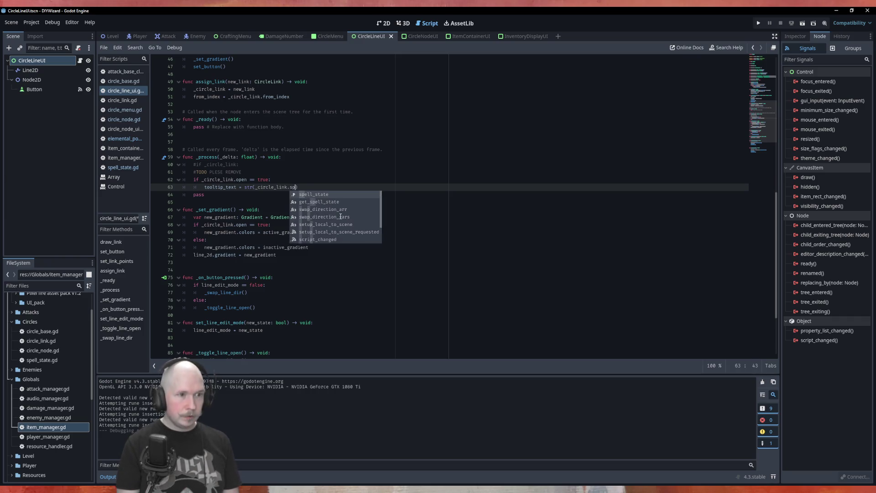
key(ctrl+s)
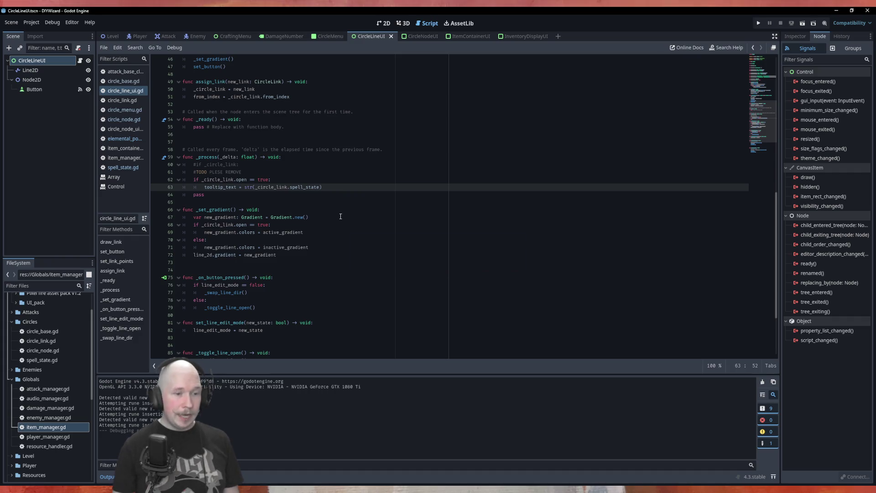
key(F5)
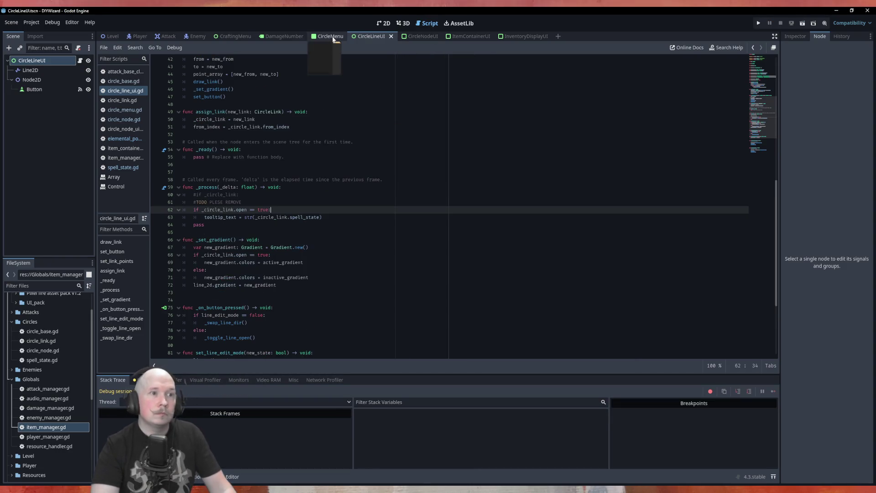
- Run the game from the CircleMenu scene and open the top–right link in Open/Close mode
click(335, 38)
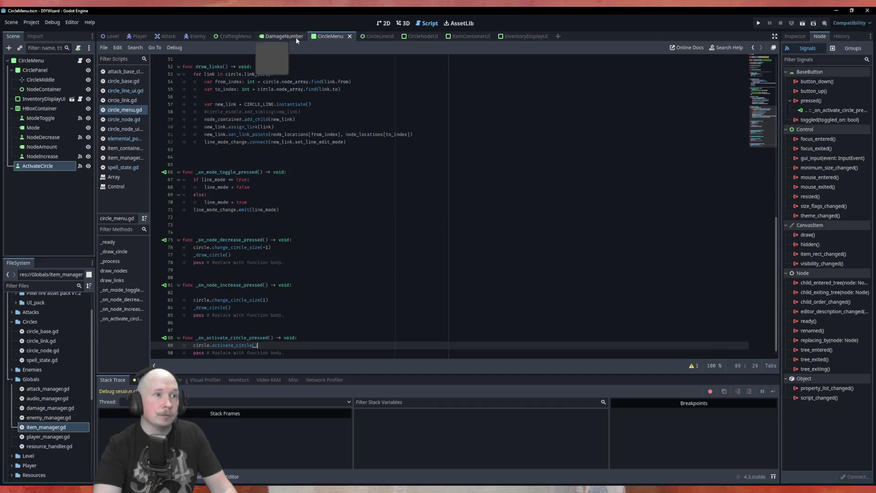
key(F5)
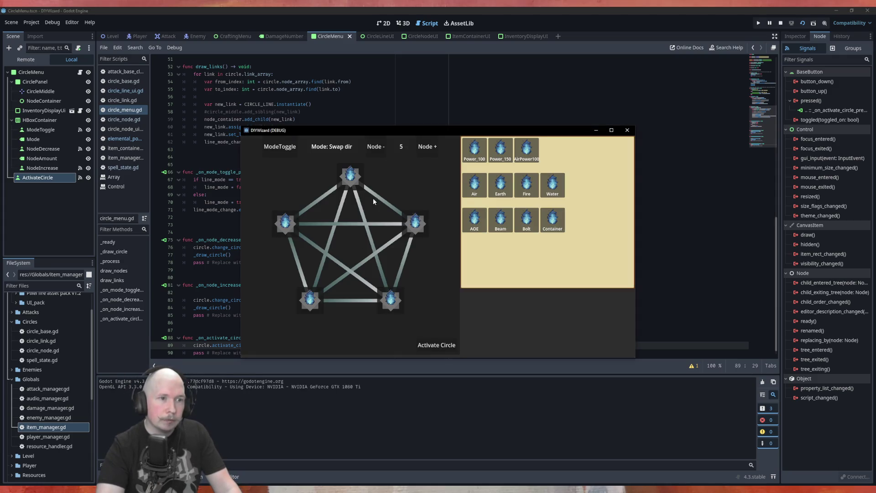
click(281, 147)
click(382, 203)
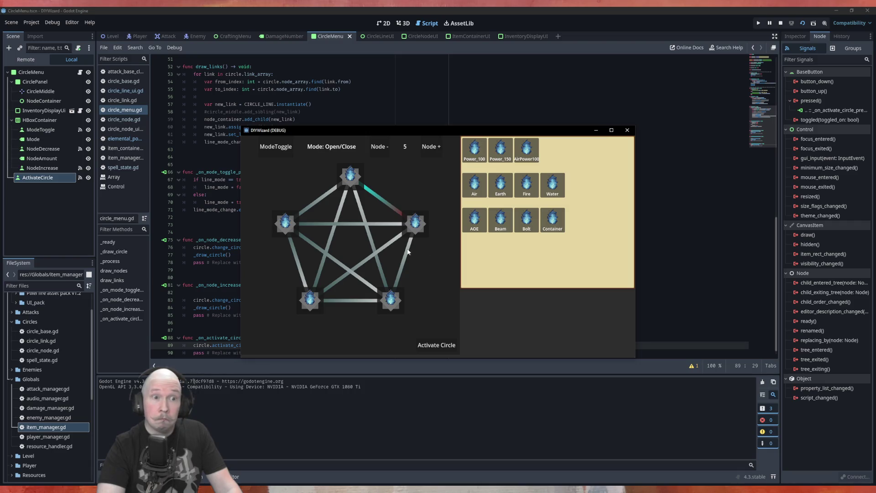
- Place Power_100 and Air runes, activate the circle, then close the game window
mouse_move(475, 148)
mouse_down()
mouse_move(369, 192)
mouse_move(351, 175)
mouse_up()
drag(474, 184, 415, 226)
mouse_move(475, 219)
mouse_down()
mouse_move(470, 252)
mouse_move(391, 300)
mouse_up()
click(431, 346)
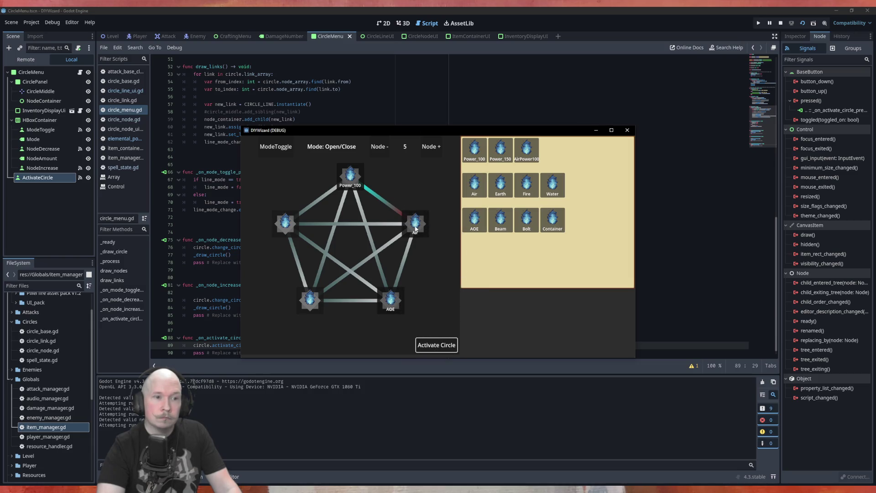
click(384, 201)
click(628, 130)
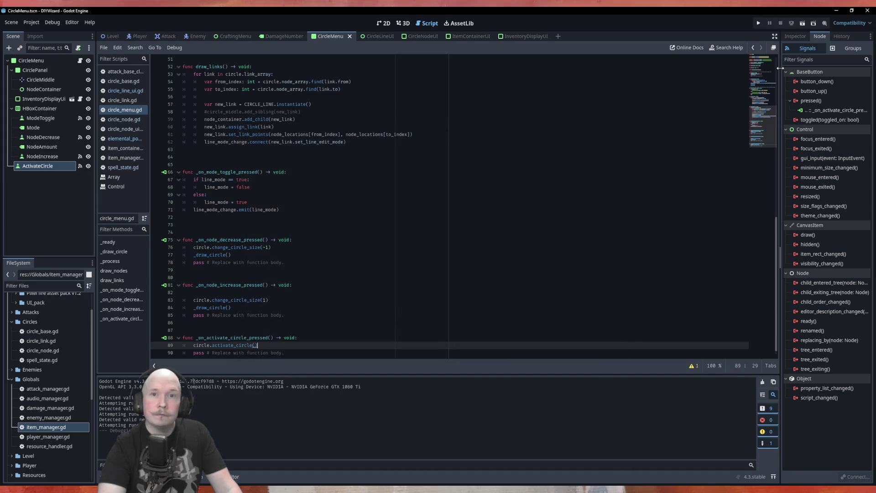
- Change the circle line's Mouse Filter from Ignore to Pass and save the scene
click(793, 34)
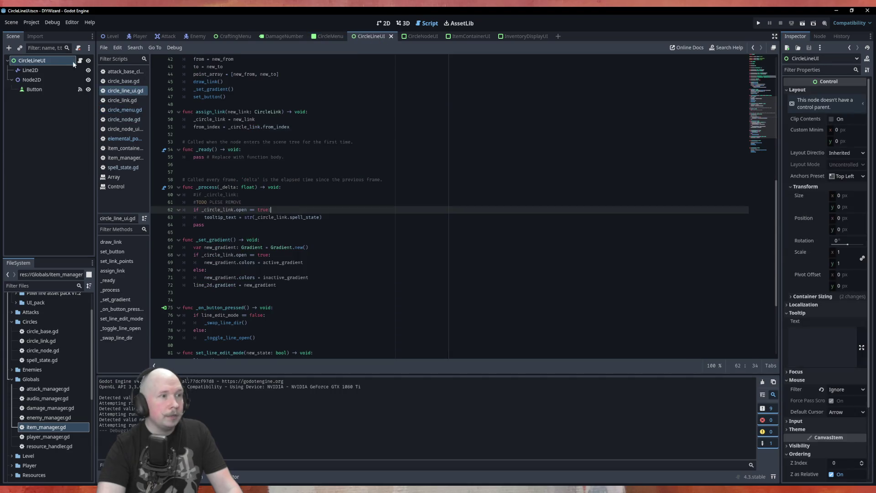
click(835, 389)
click(839, 410)
click(571, 254)
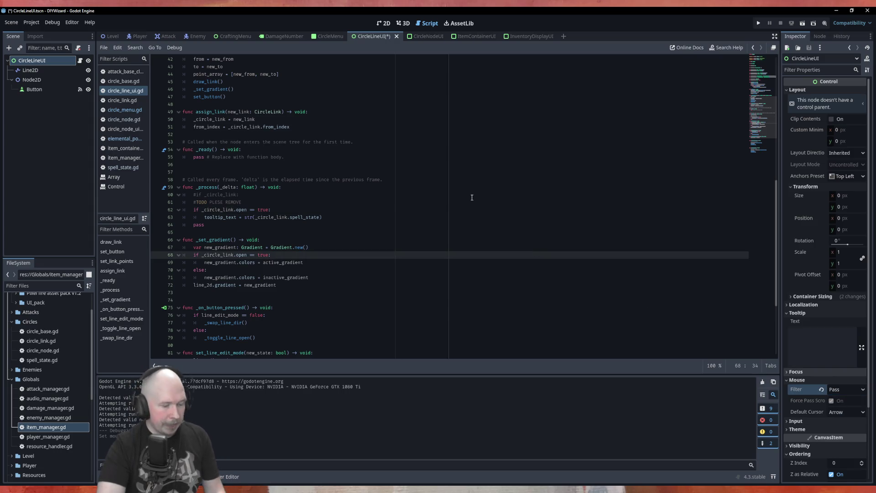
key(ctrl+s)
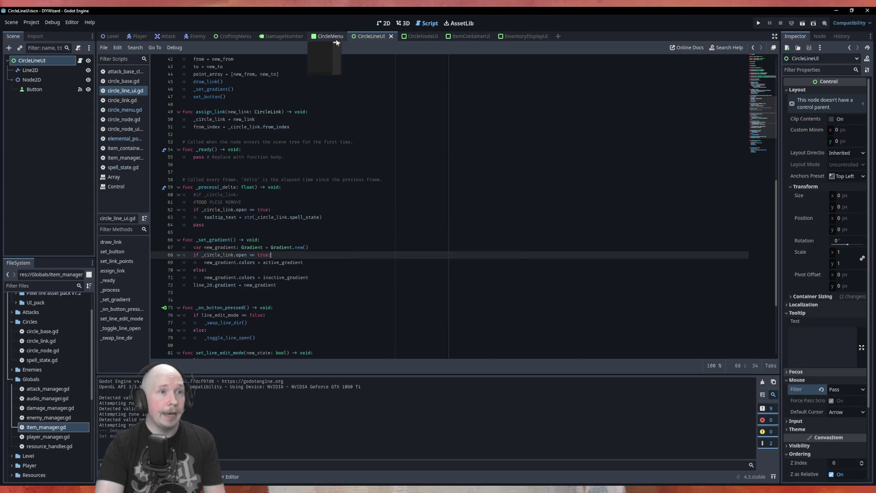
- Rerun from CircleMenu in Open/Close mode, place Power_100 and Air, activate, then close the game
click(321, 37)
key(F6)
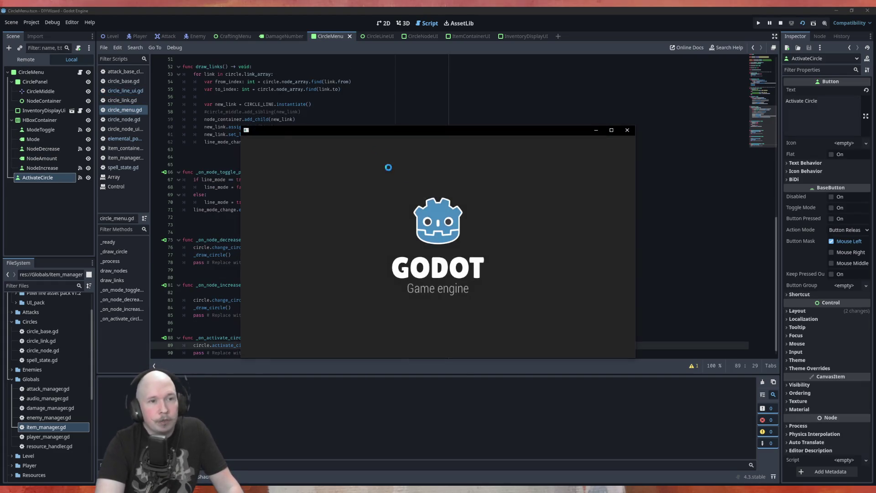
click(280, 148)
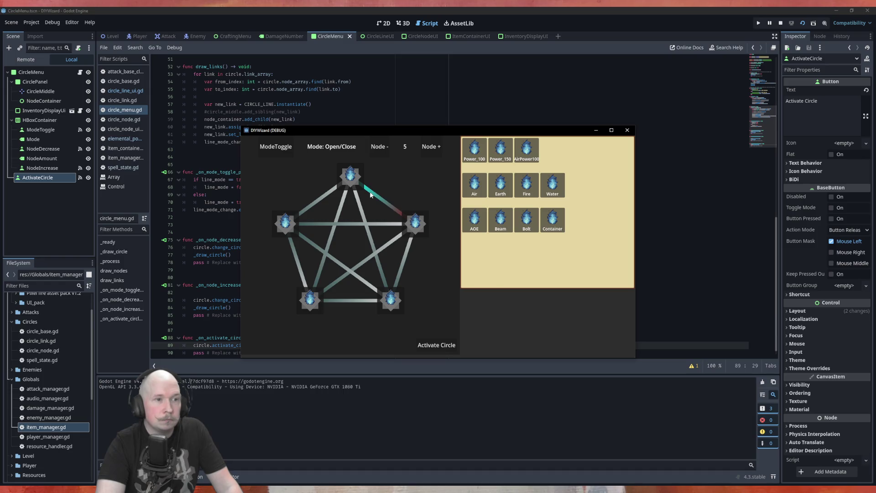
mouse_move(475, 148)
mouse_down()
mouse_move(363, 185)
mouse_move(350, 178)
mouse_up()
click(444, 348)
drag(475, 185, 416, 224)
click(437, 345)
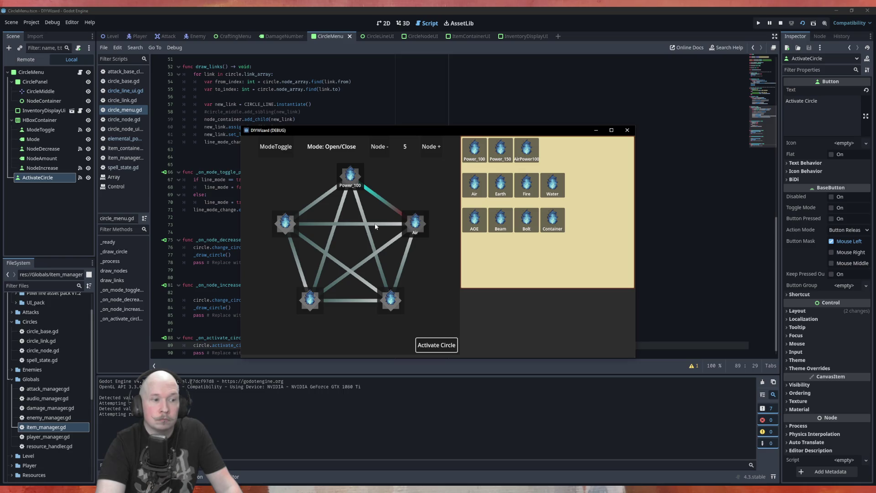
click(627, 130)
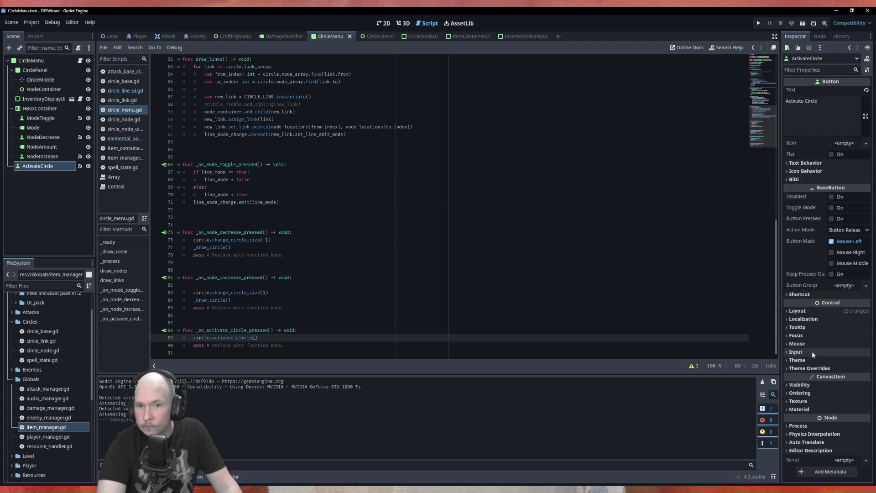
- From the Inspector's Tooltip help, read the get_tooltip and _get_tooltip docs, then reopen circle_line_ui.gd
click(815, 328)
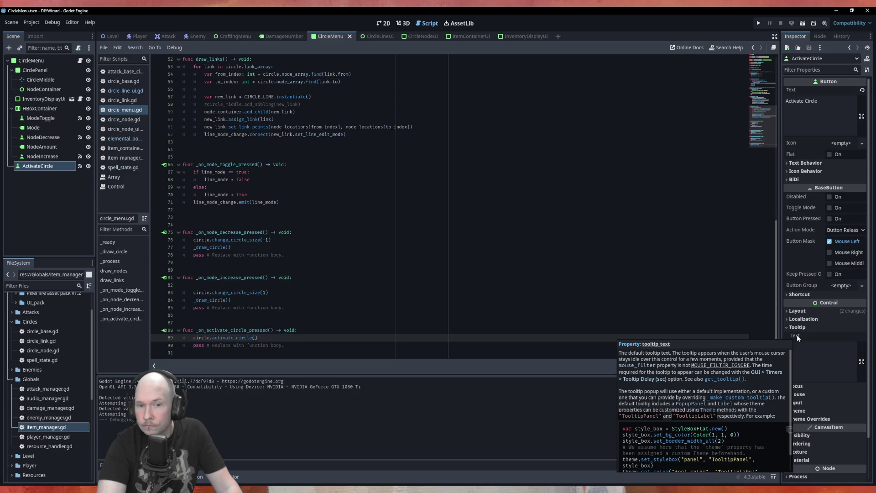
click(728, 380)
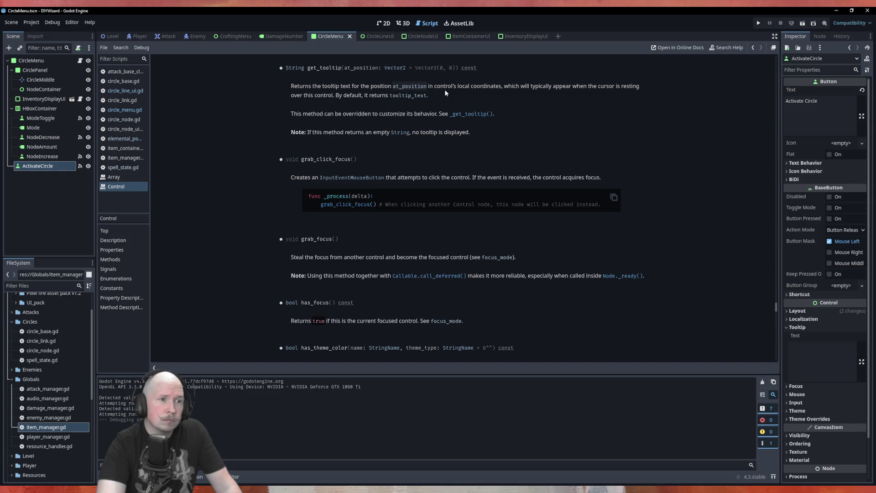
scroll(444, 89, up, 3)
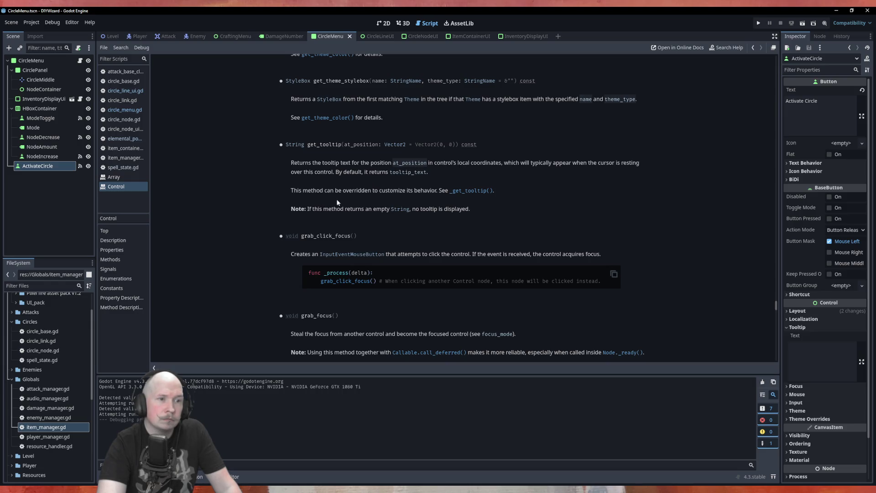
click(484, 190)
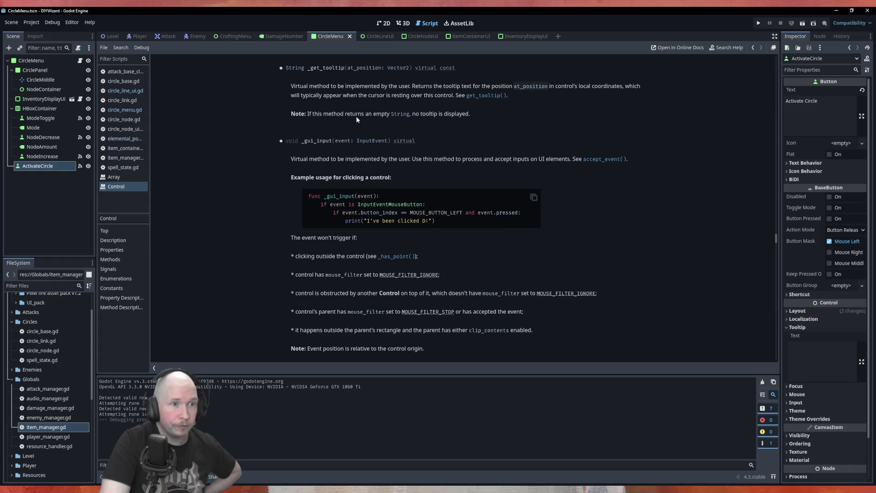
click(486, 95)
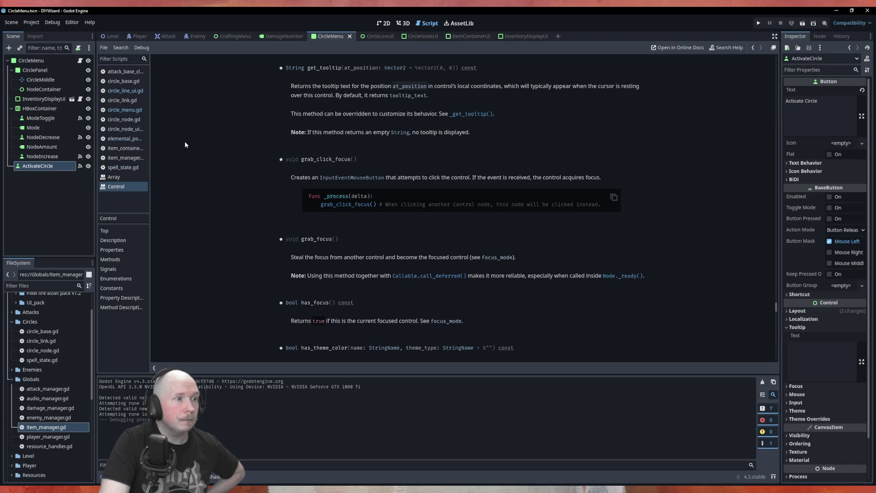
click(125, 91)
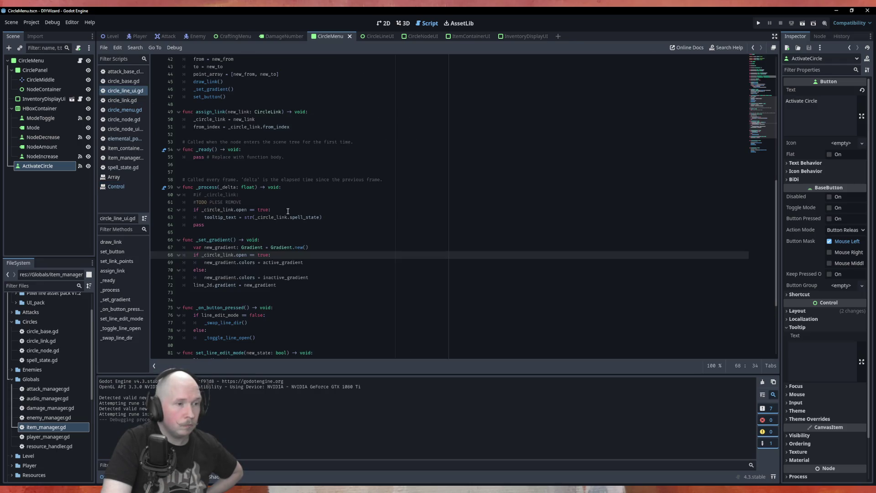
- Unindent the tooltip_text line 63, comment out the open check on line 62, and save
click(203, 217)
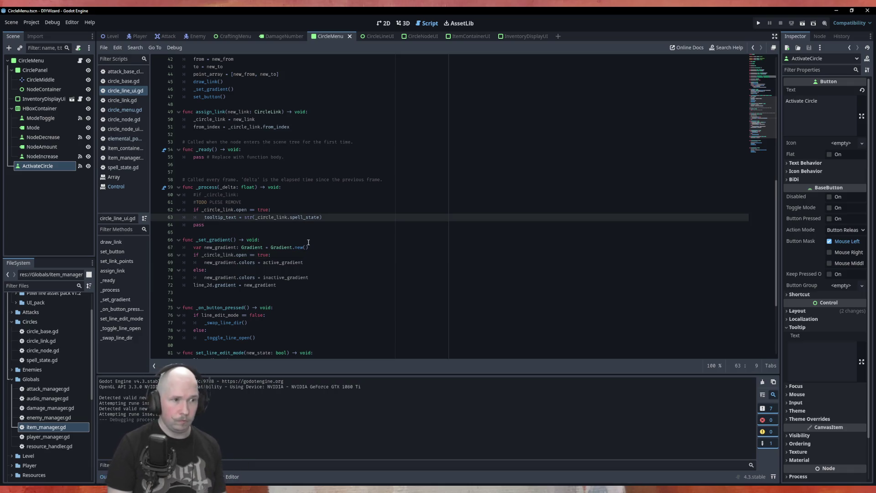
key(BackSpace)
key(Up)
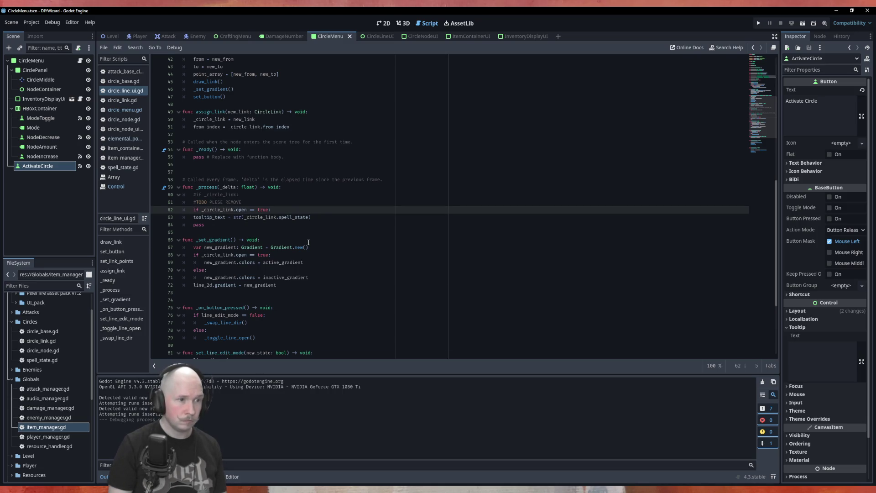
text(#)
key(ctrl+s)
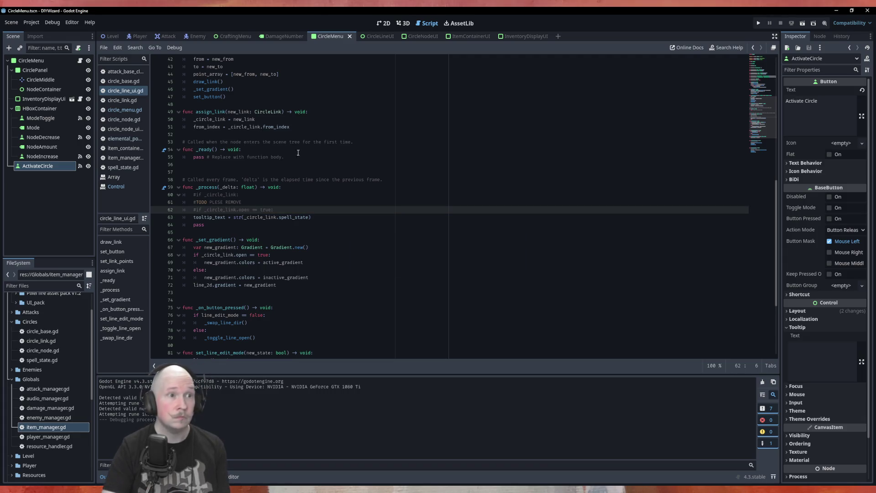
- Playtest in Open/Close mode, opening the horizontal and top-to-bottom-right links, then close the game
key(F5)
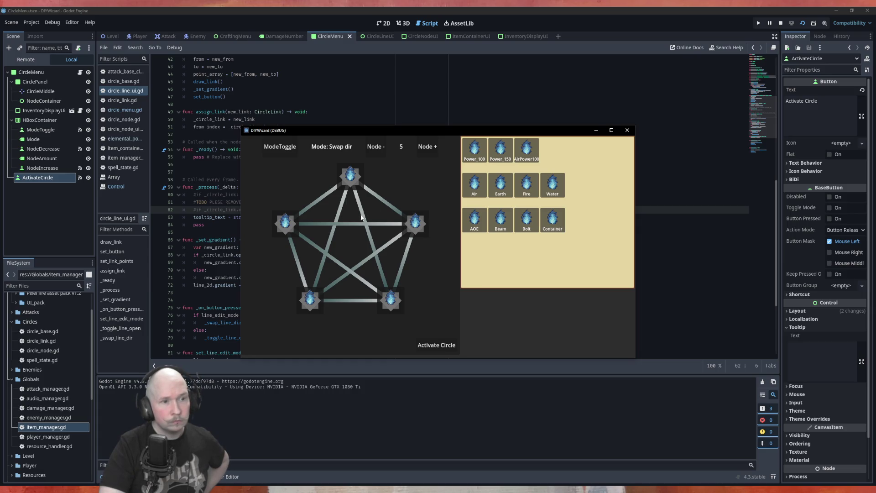
click(267, 148)
click(367, 224)
click(361, 212)
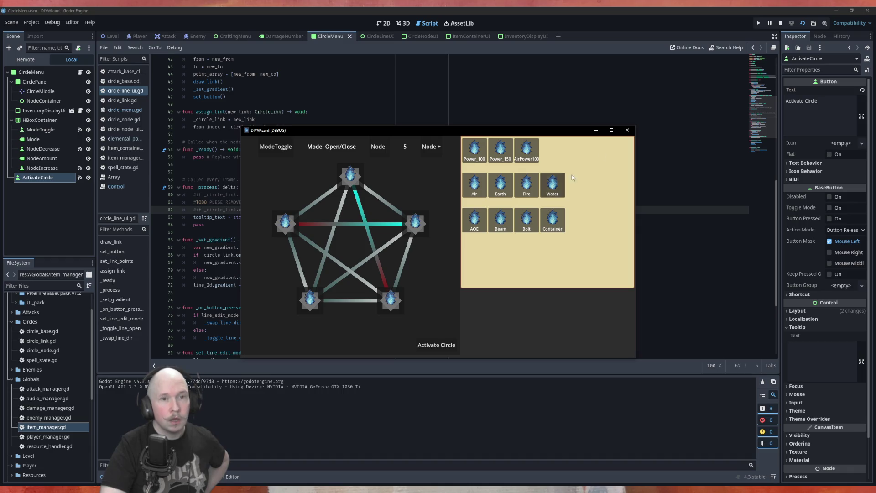
click(627, 131)
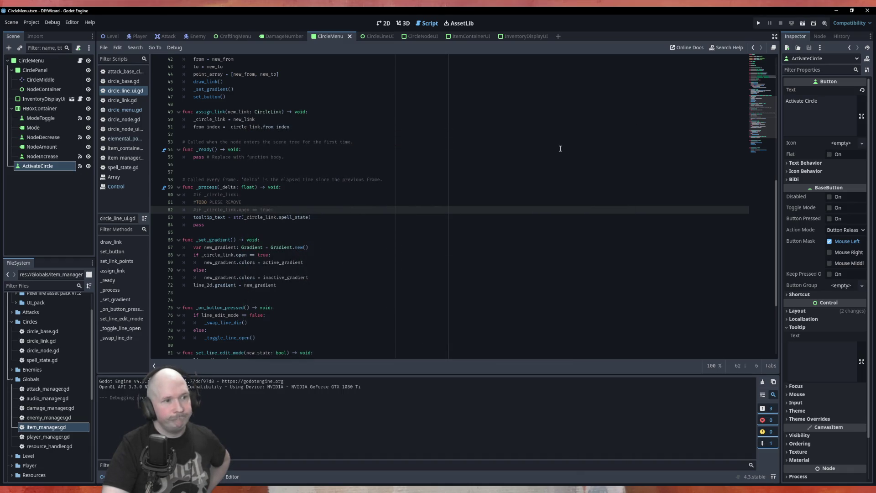
- Uncomment the if _circle_link.open check and indent tooltip_text back under it
key(BackSpace)
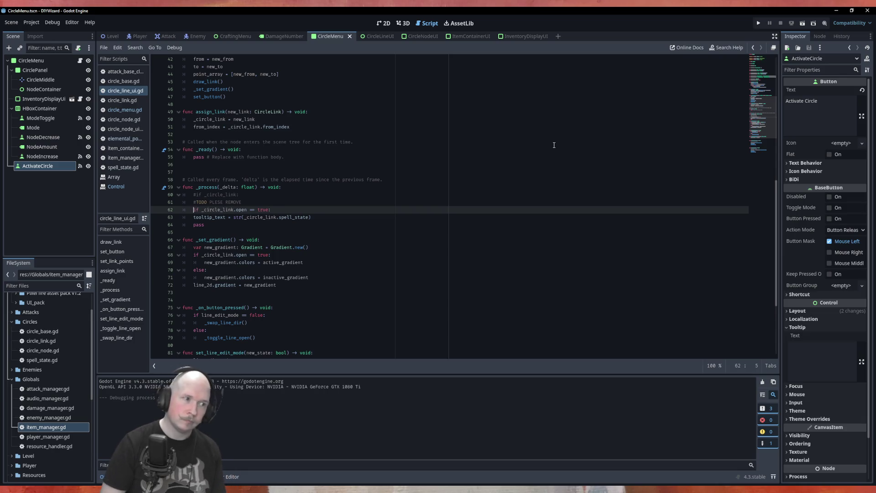
key(Down)
key(Tab)
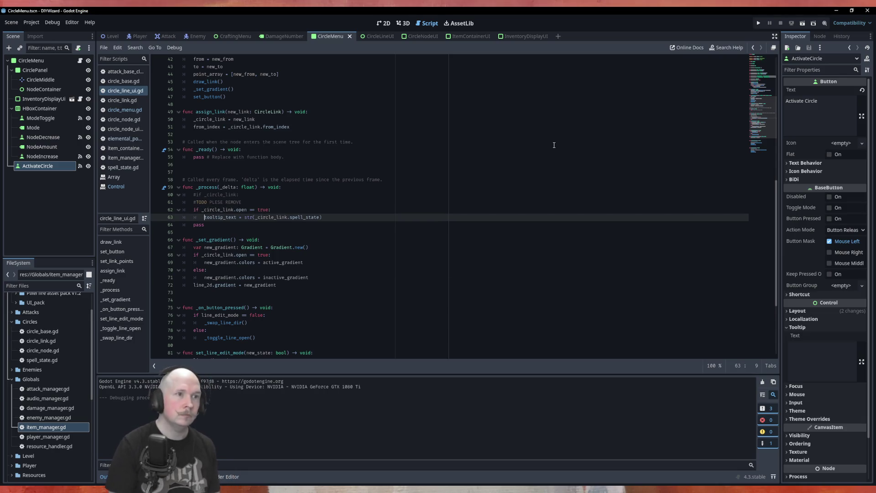
- Open the CircleLineUI scene and inspect the root Control's mouse filter setting (Pass)
click(372, 38)
click(32, 90)
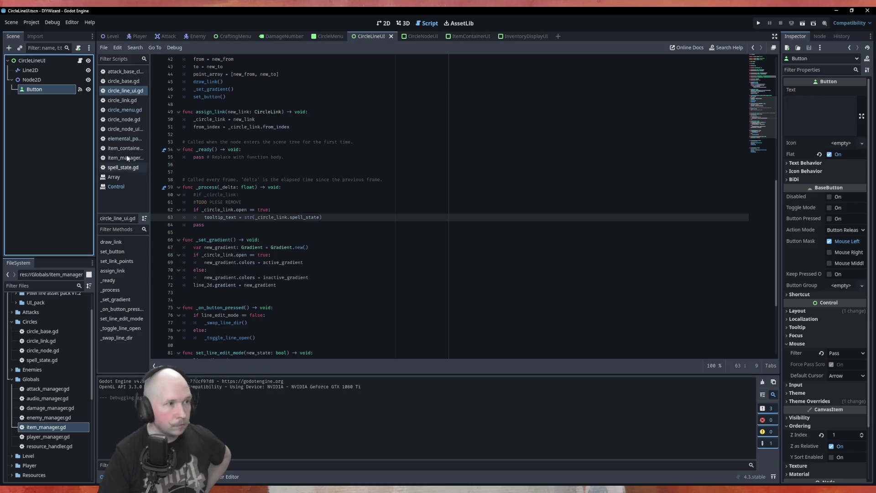
click(39, 62)
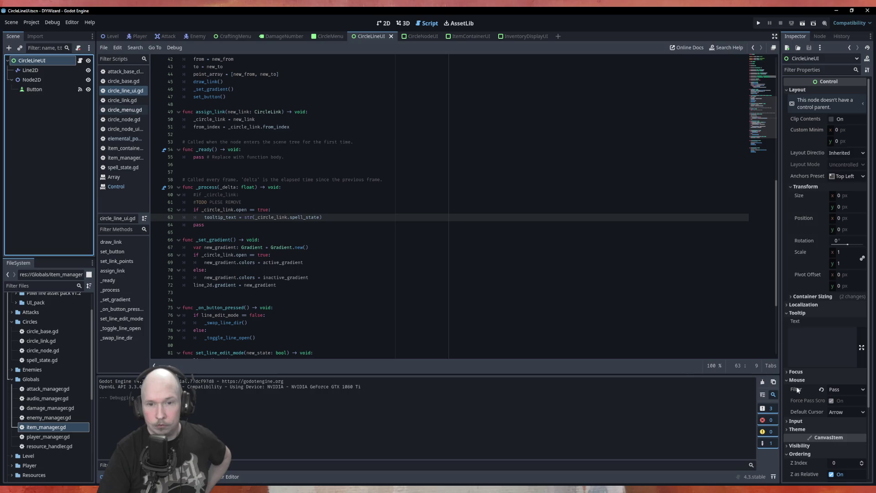
mouse_move(797, 390)
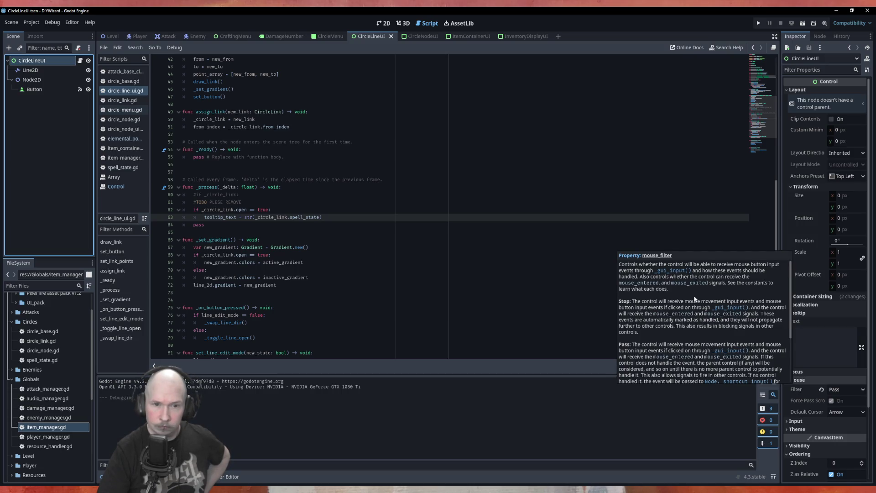
scroll(695, 299, down, 4)
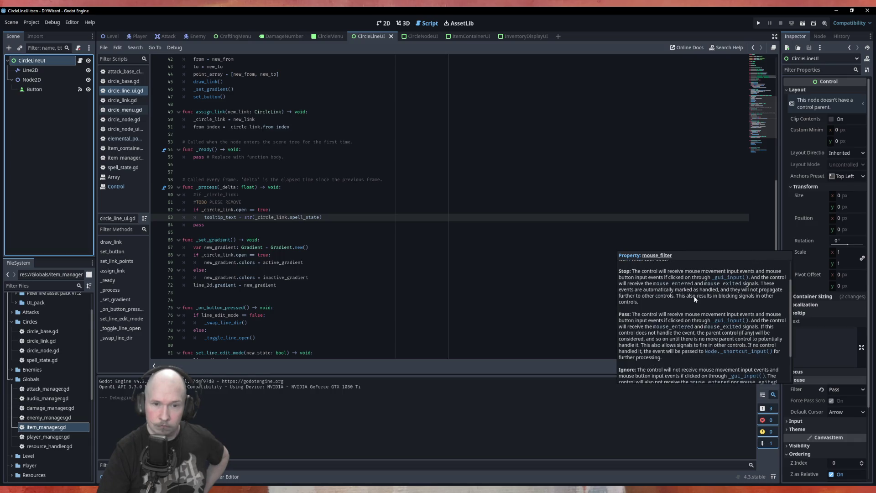
scroll(544, 290, down, 5)
click(400, 279)
key(Up)
key(Up)
key(Up)
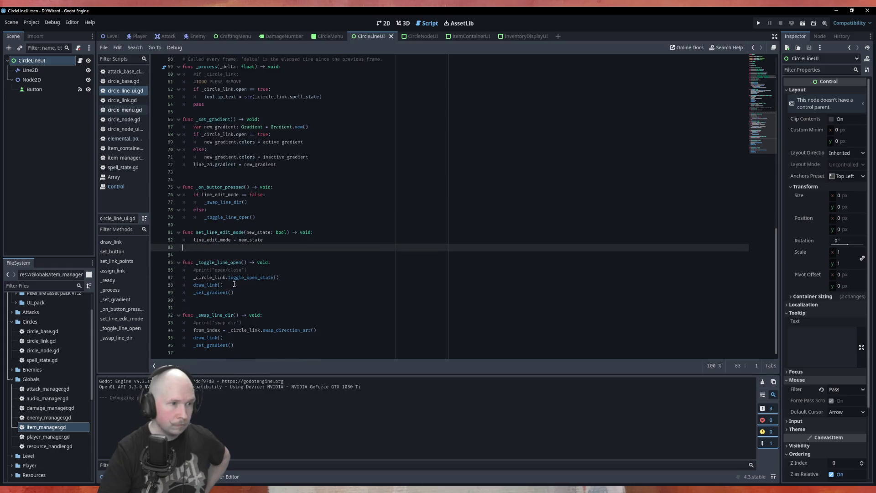
- In the Signals list, connect mouse_entered and mouse_exited to stub handlers in circle_line_ui.gd
scroll(223, 191, up, 5)
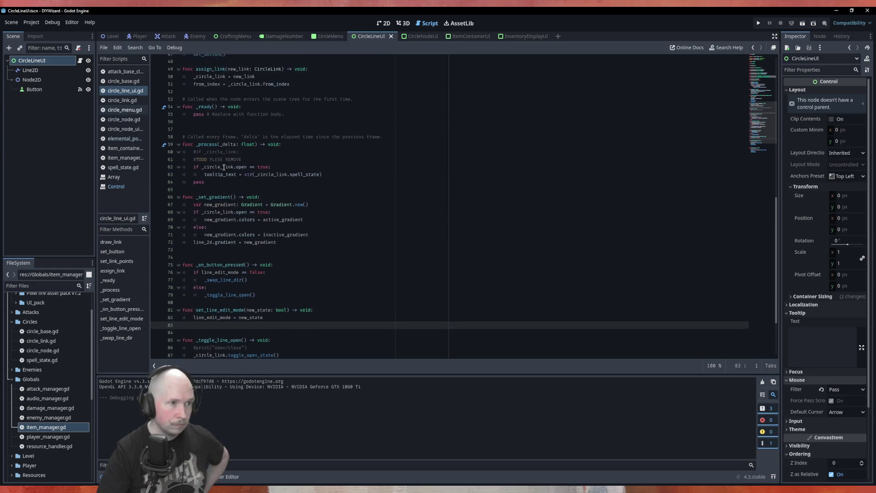
scroll(224, 168, up, 10)
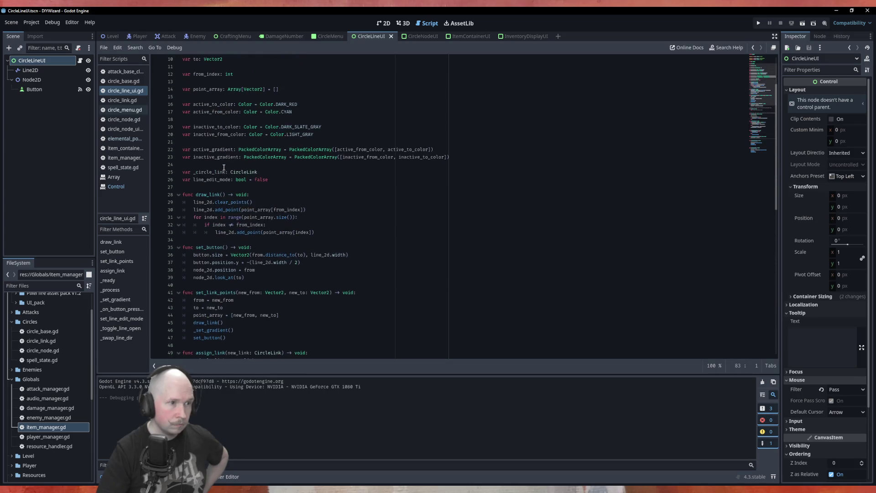
scroll(377, 239, down, 4)
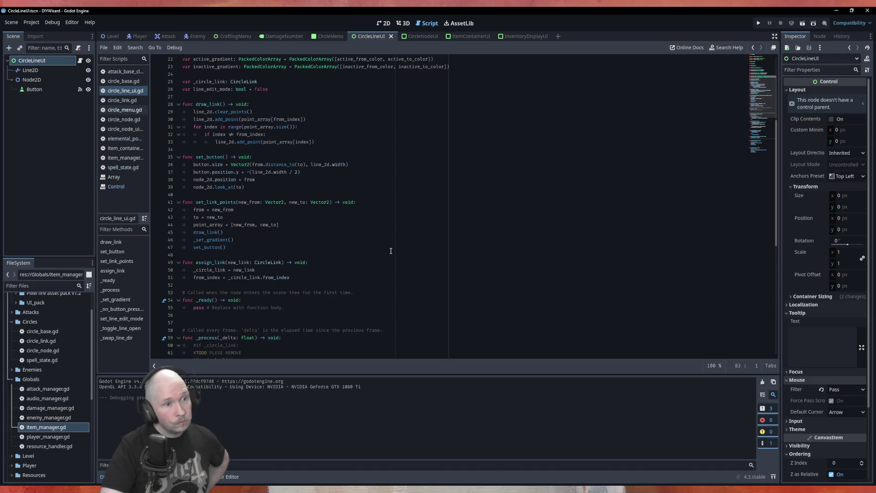
scroll(390, 251, down, 1)
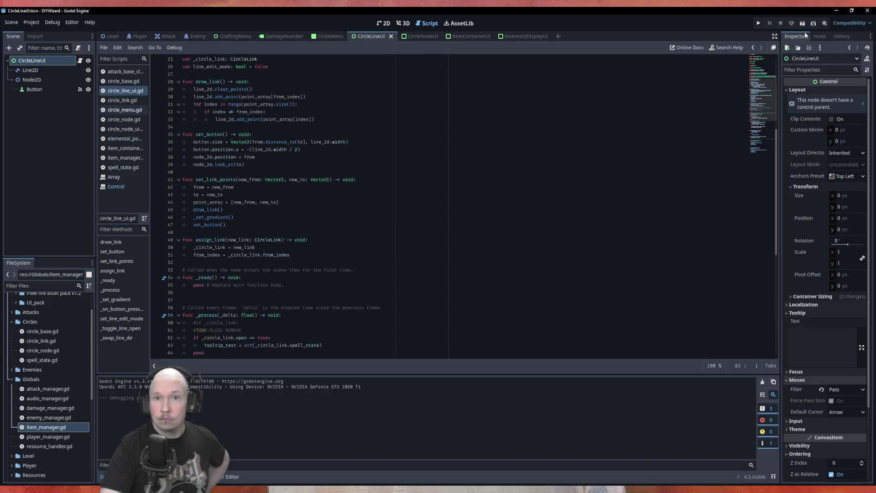
click(824, 38)
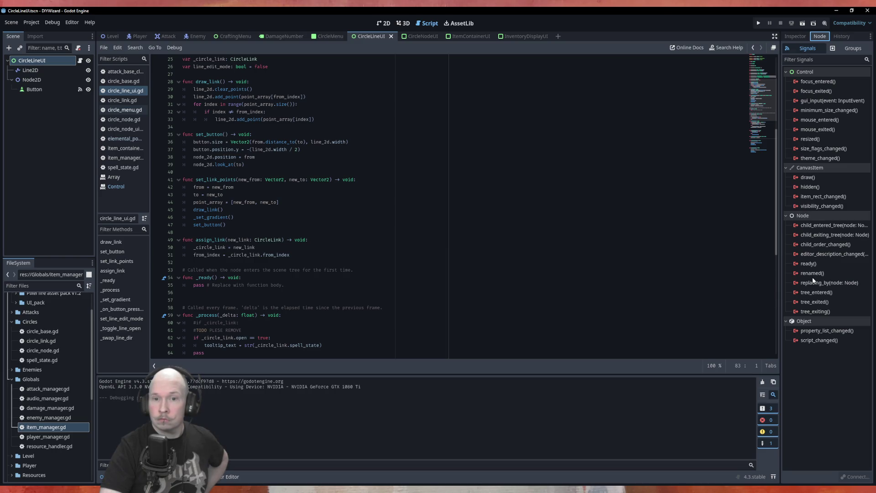
double_click(821, 121)
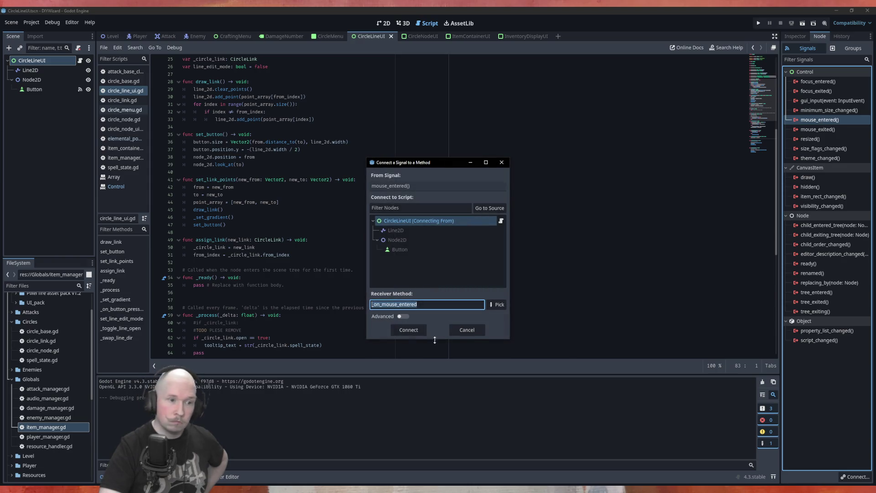
click(418, 330)
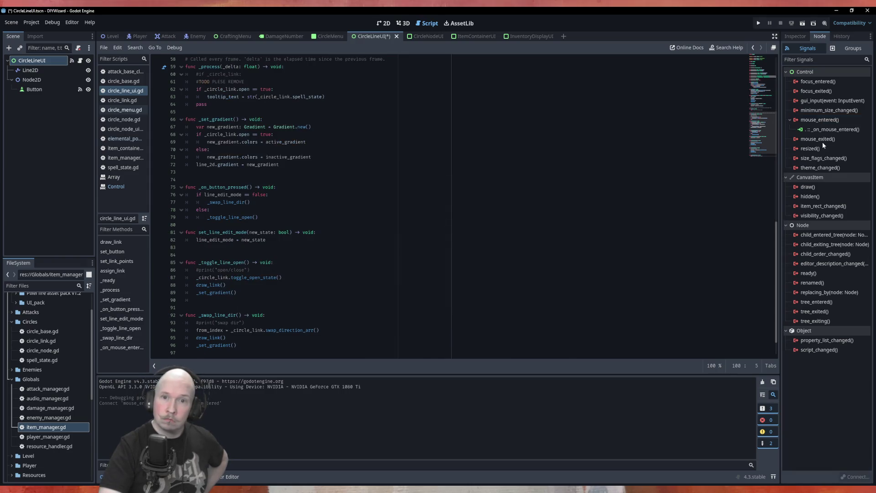
double_click(819, 139)
key(Return)
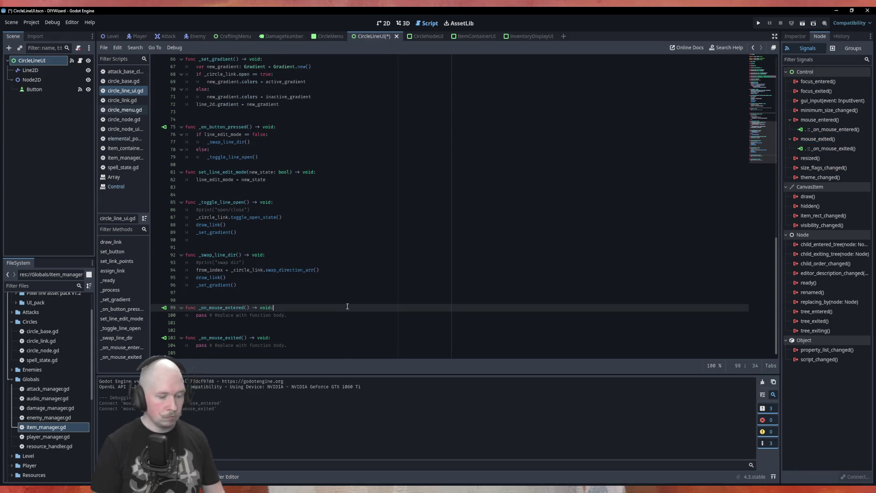
- Add a get_tooltip(global_position) call inside _on_mouse_entered and save the script
key(Return)
text(get)
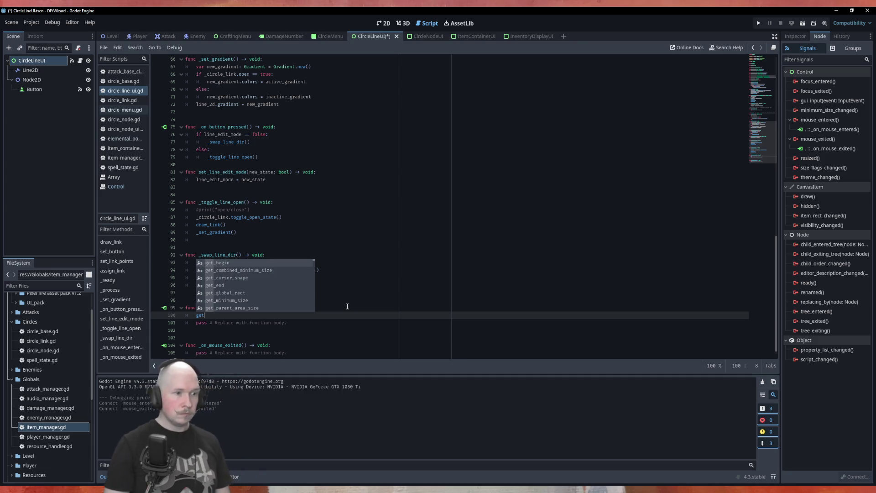
text(_too)
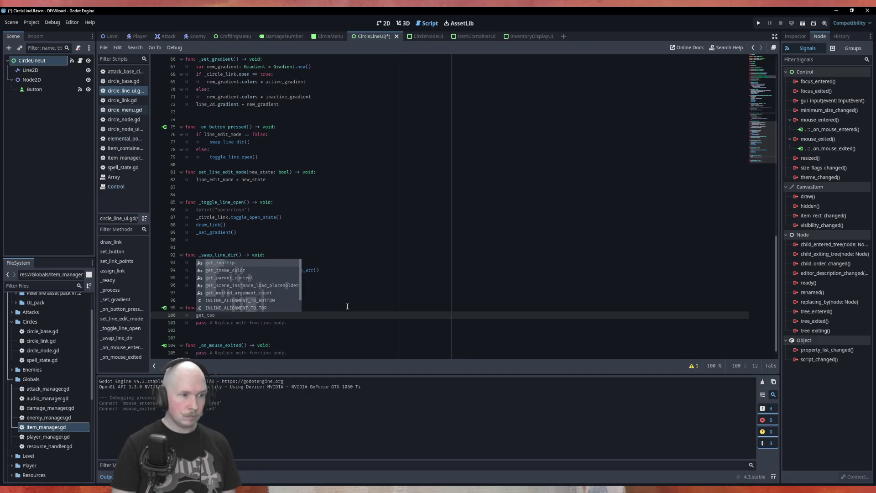
key(Return)
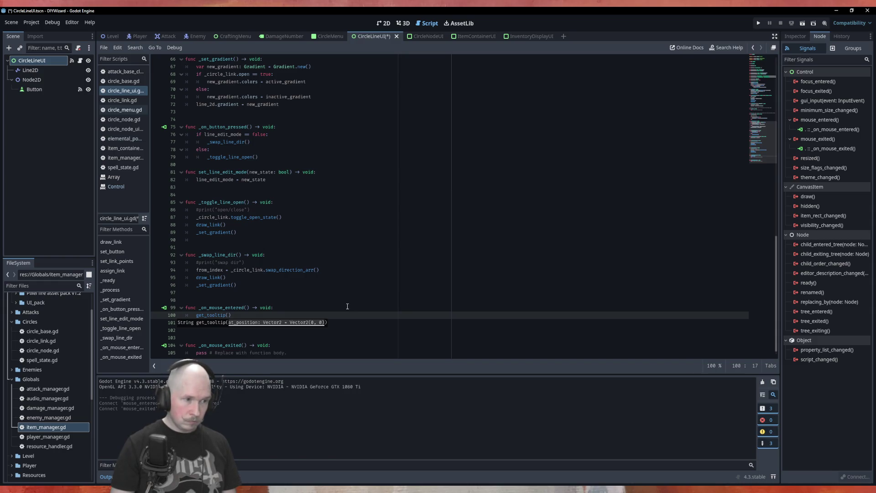
text(get)
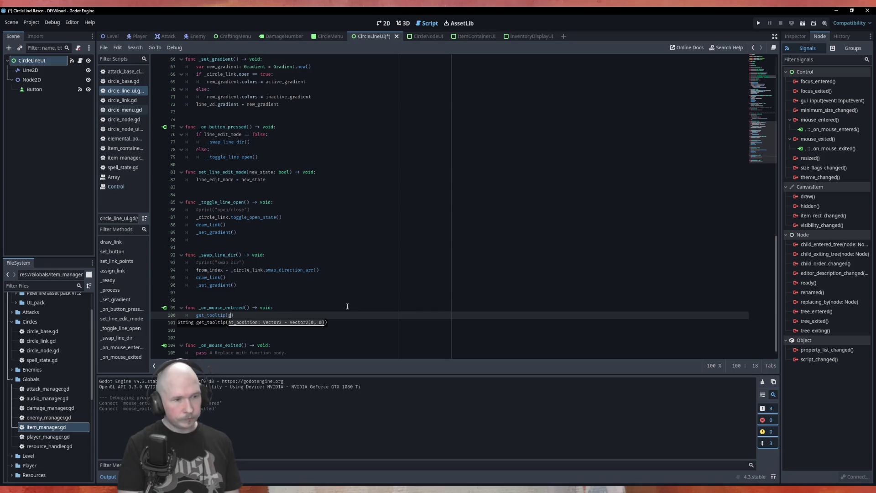
key(BackSpace)
key(BackSpace)
key(BackSpace)
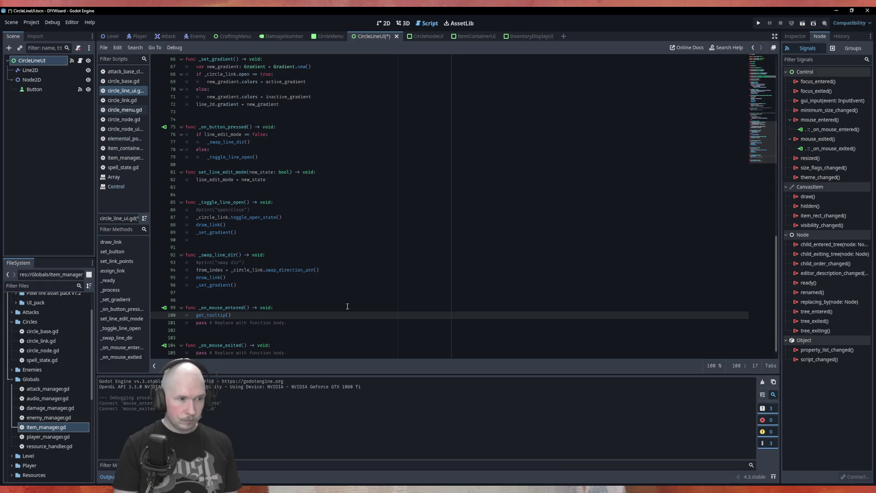
text(global_position)
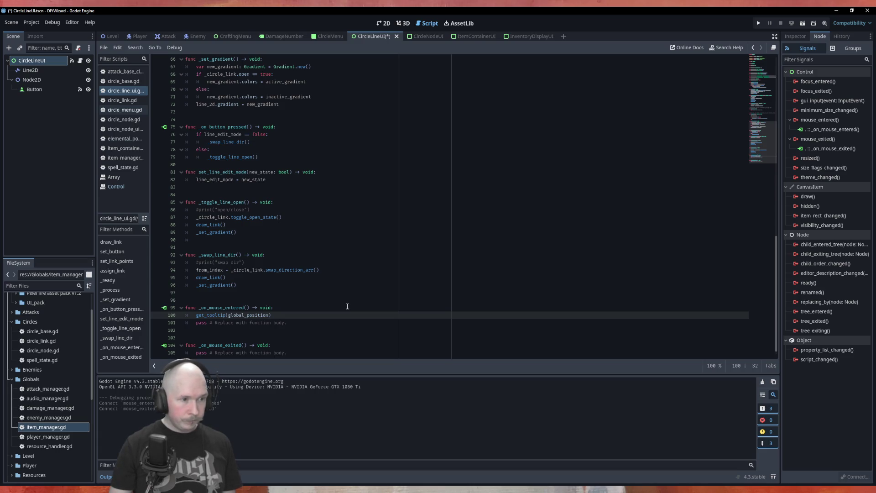
key(ctrl+s)
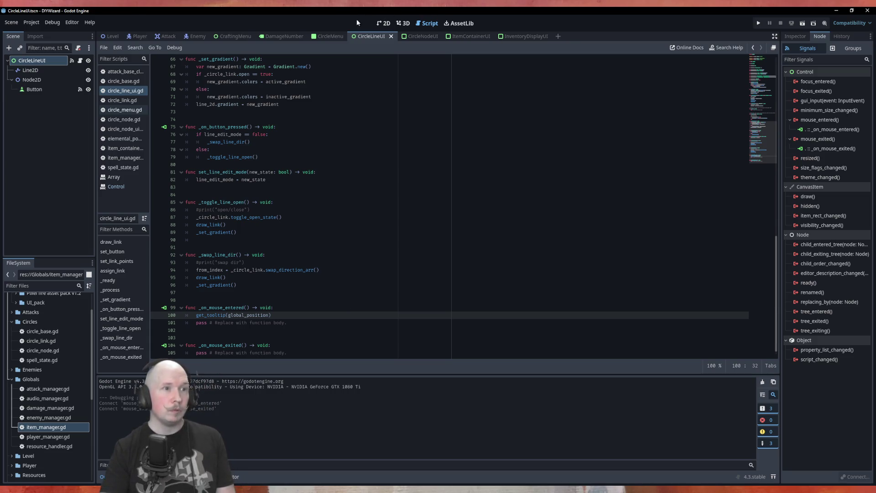
click(330, 36)
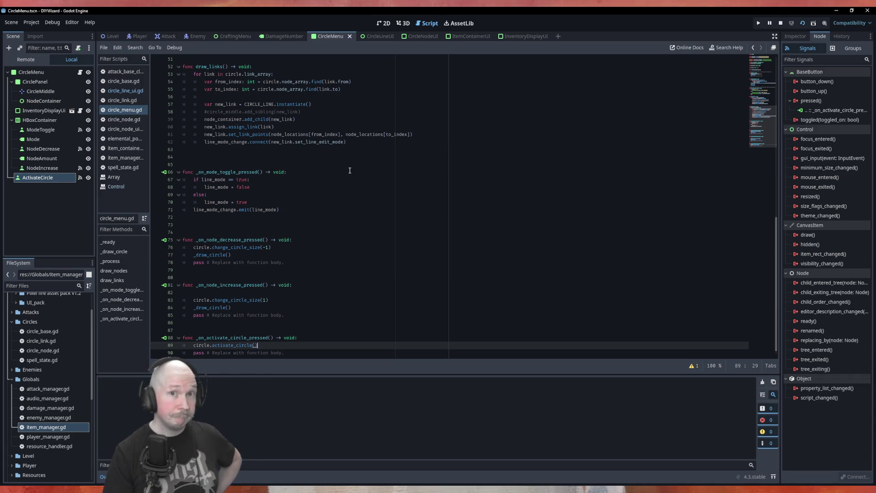
- Run the scene, switch the circle to Open/Close mode, then close the game
key(F6)
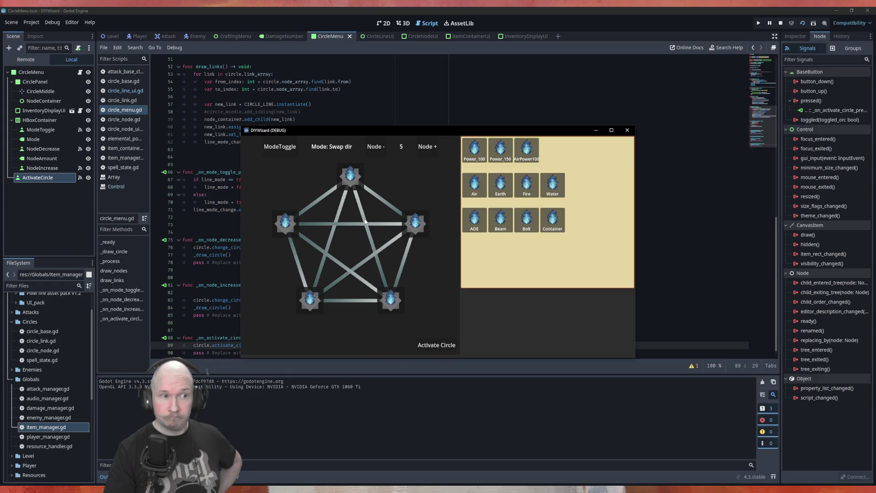
click(276, 151)
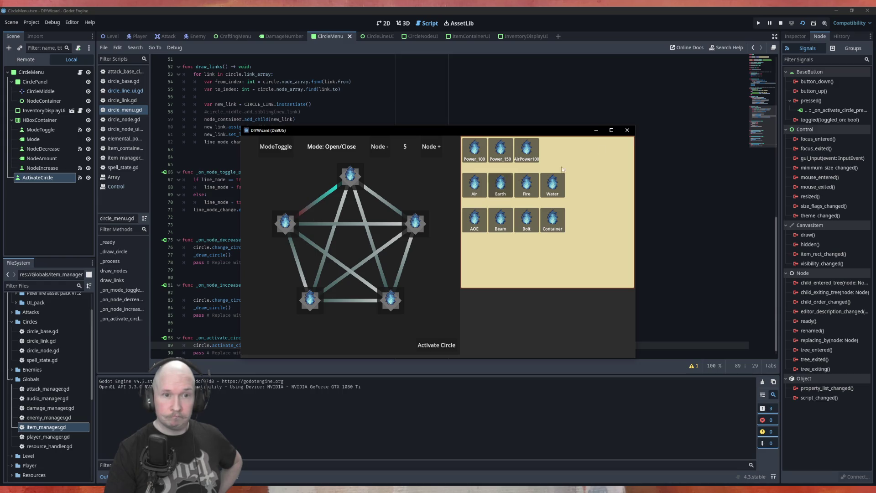
click(627, 131)
- Expand CircleMenu and CirclePanel in the Remote scene tree, then relaunch the game
click(26, 62)
click(12, 149)
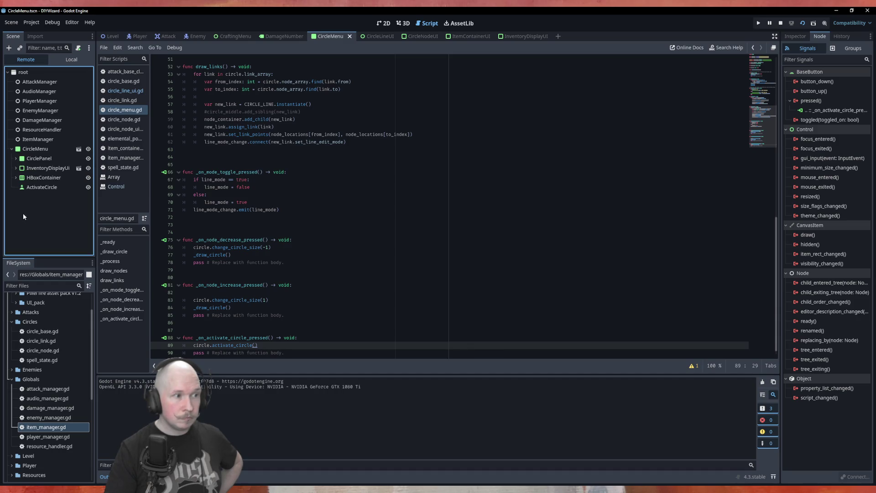
click(16, 159)
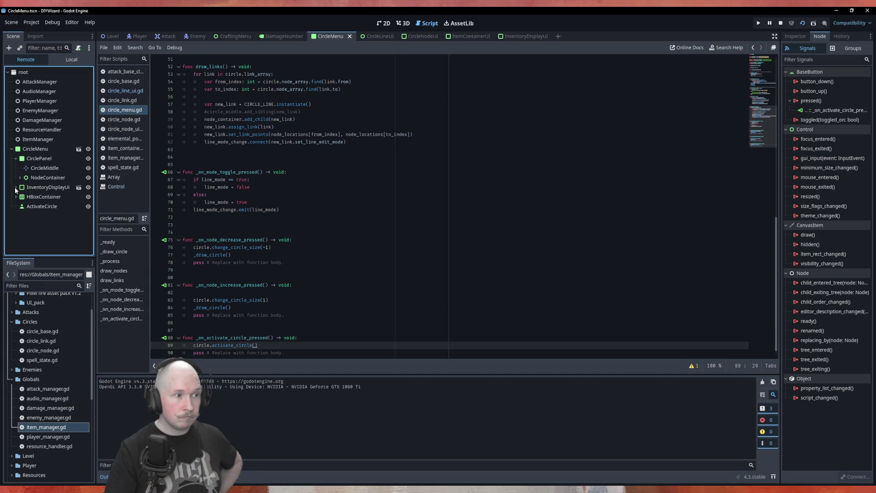
key(F5)
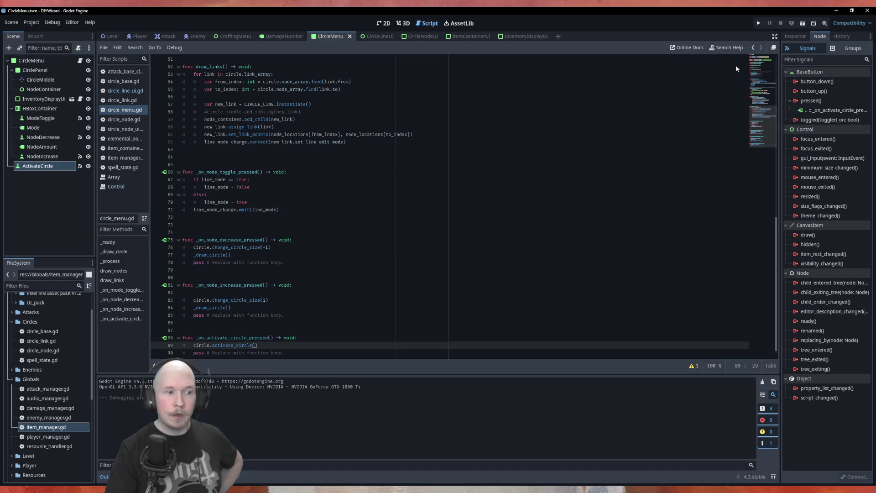
- Look up get_tooltip's docs from its call on line 100, then return to circle_menu.gd
click(348, 255)
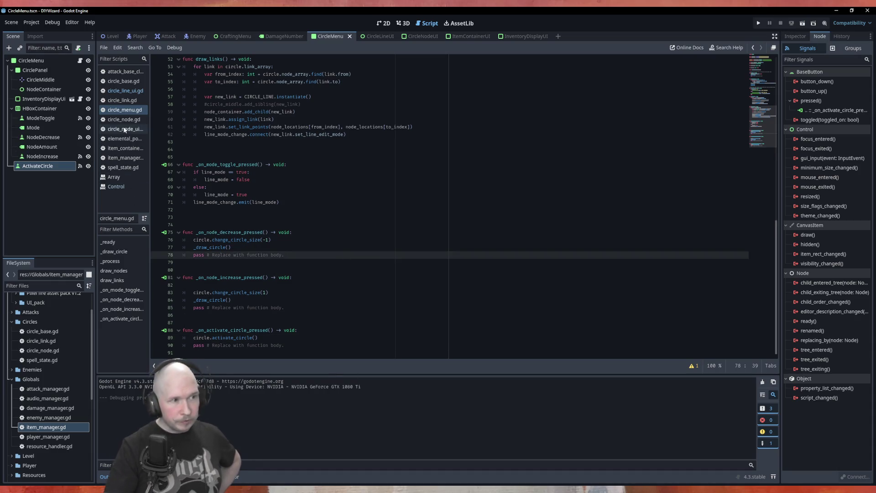
click(122, 91)
click(283, 308)
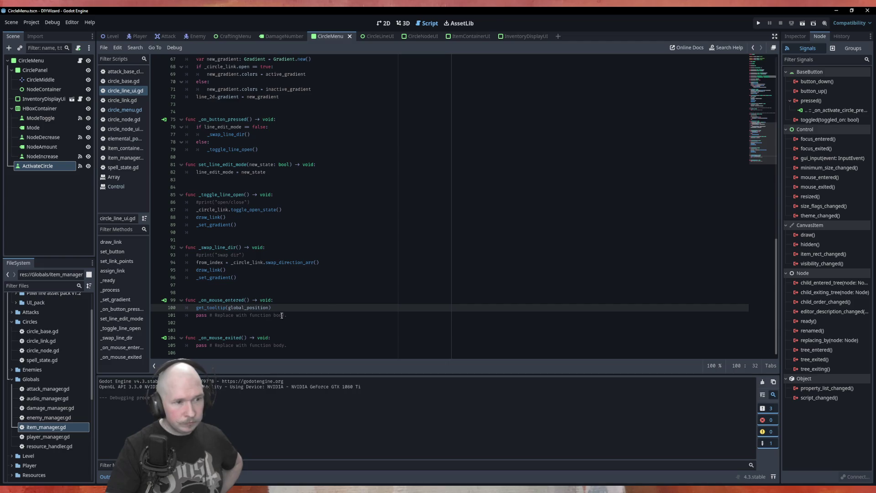
ctrl+click(201, 308)
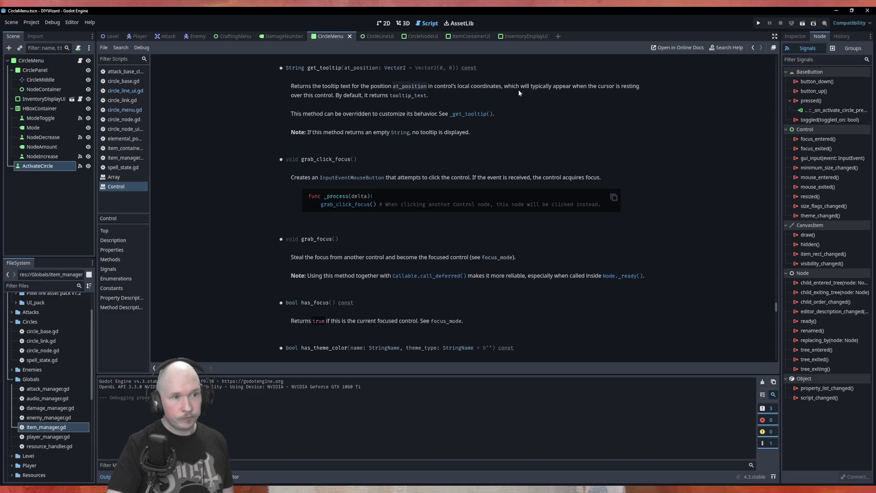
click(121, 110)
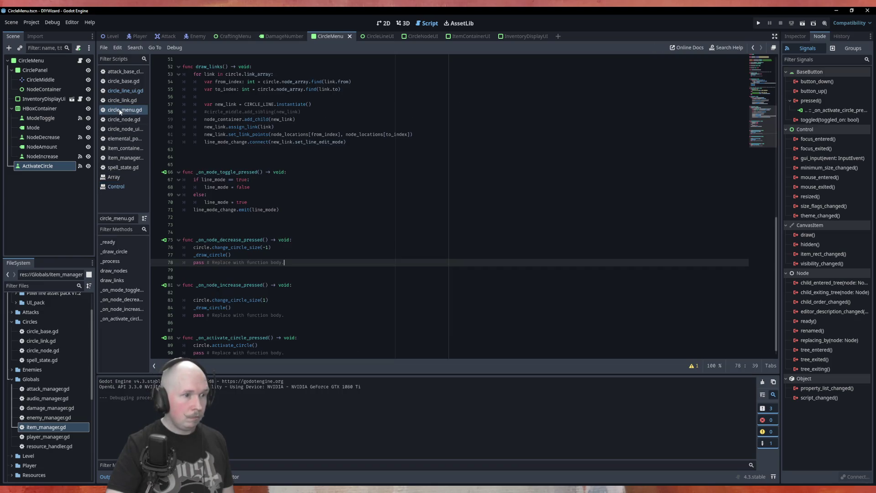
- Change line 100 of circle_line_ui.gd to print(get_tooltip())
click(125, 91)
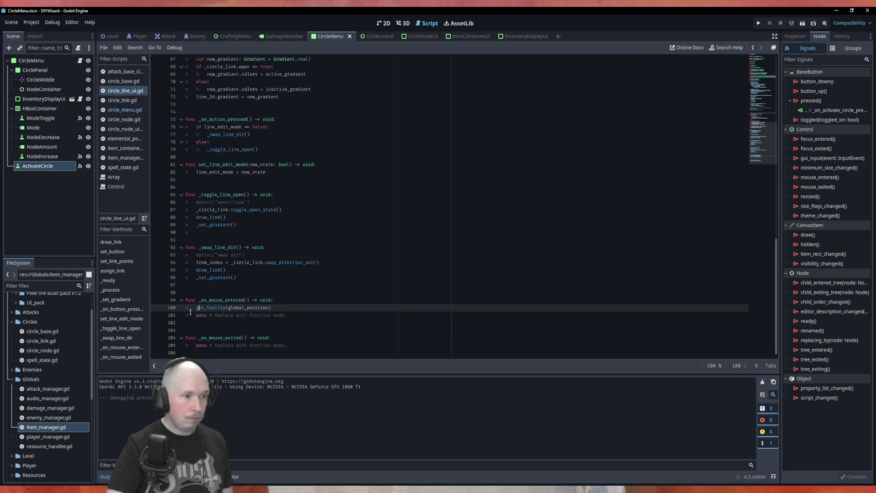
double_click(234, 308)
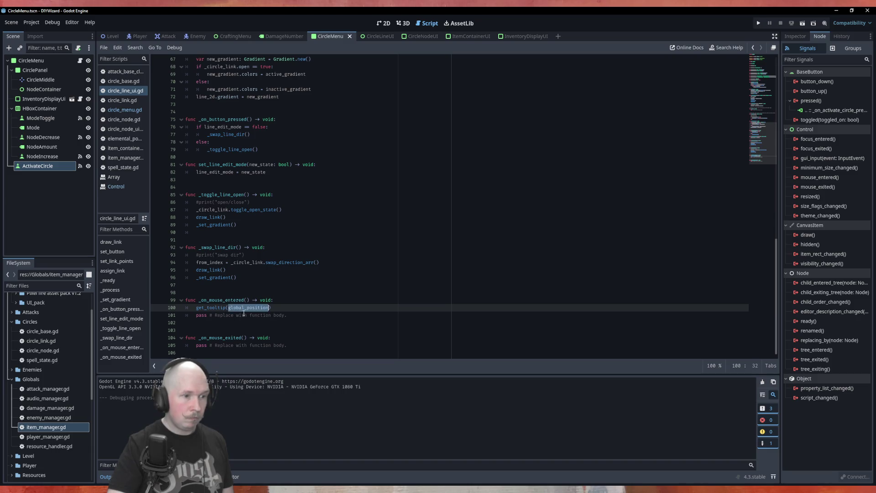
key(BackSpace)
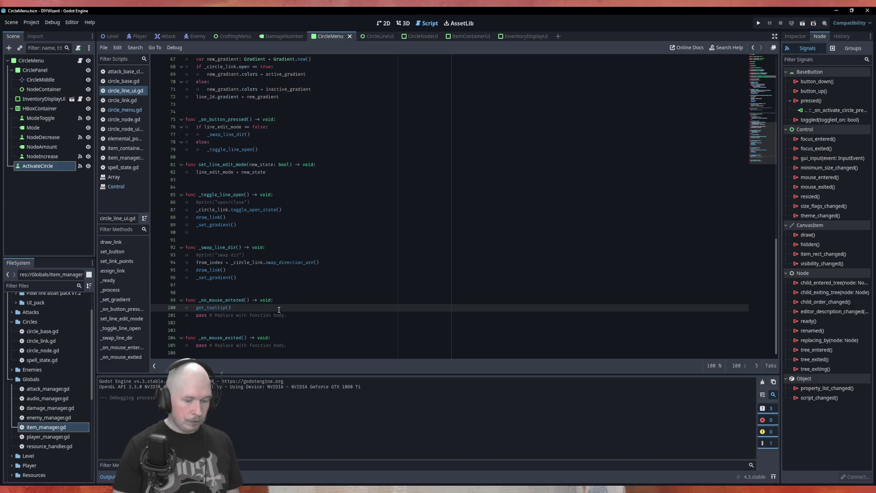
key(Home)
text(print()
key(End)
text())
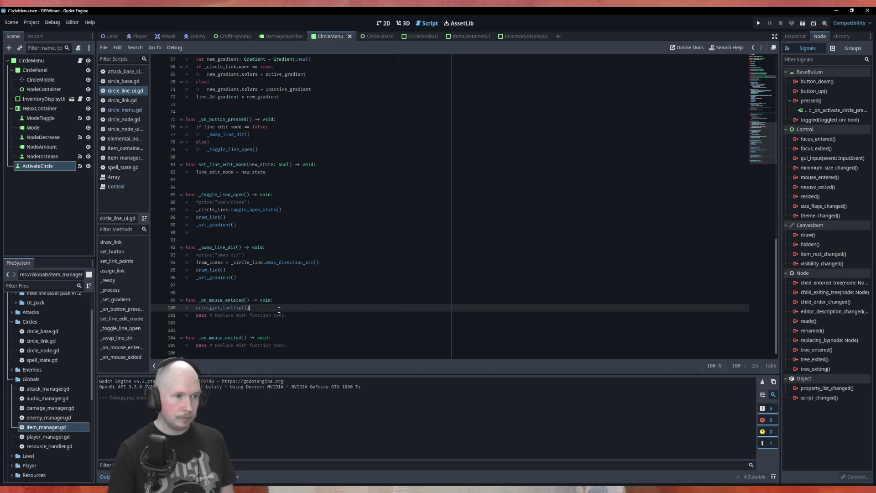
- Run the game in open/close mode to log the tooltip output, then close it
key(F6)
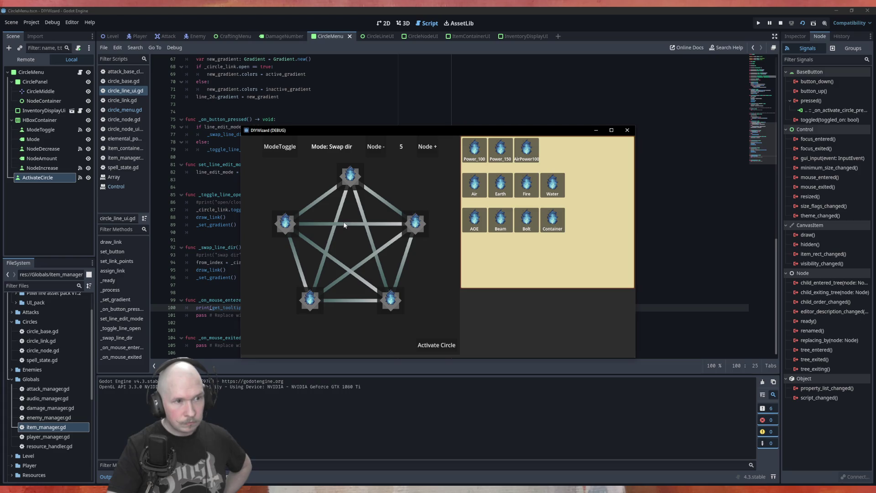
click(276, 157)
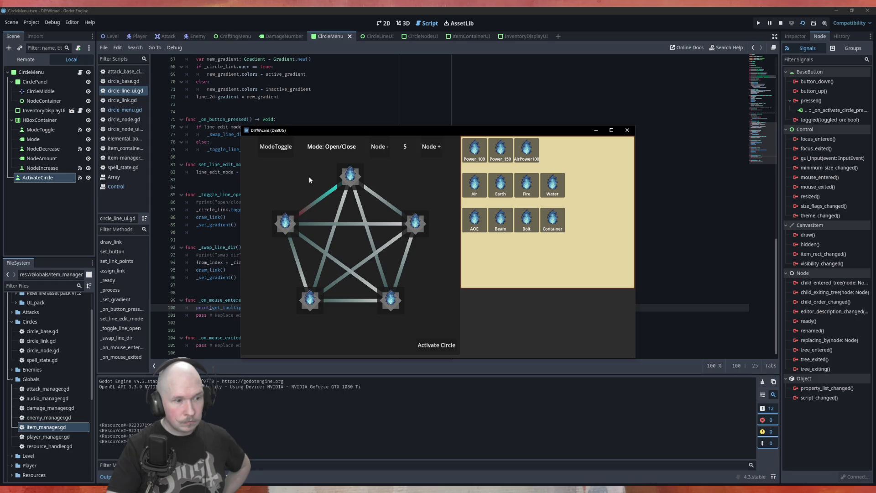
click(627, 130)
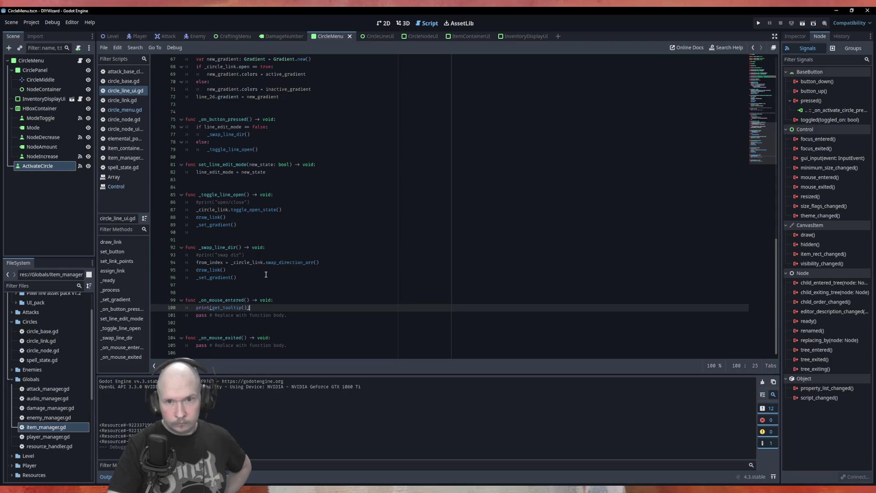
- Open the Control class reference and scroll through Methods to the _get_drag_data description
click(125, 188)
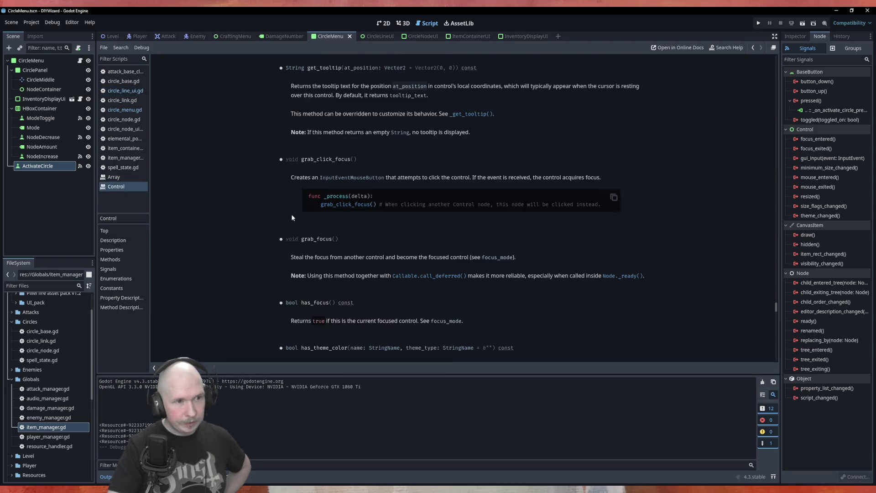
scroll(293, 218, up, 5)
scroll(253, 224, up, 5)
scroll(254, 225, up, 15)
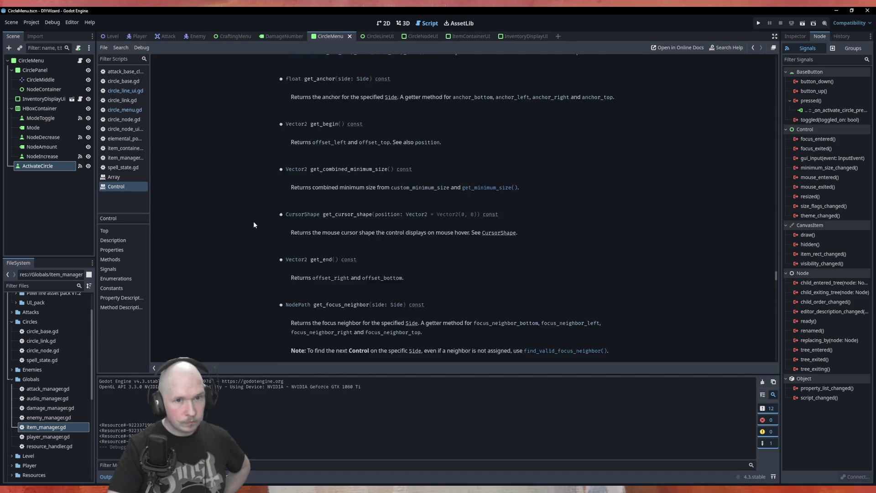
mouse_move(776, 274)
mouse_down()
mouse_move(757, 104)
mouse_move(766, 52)
mouse_up()
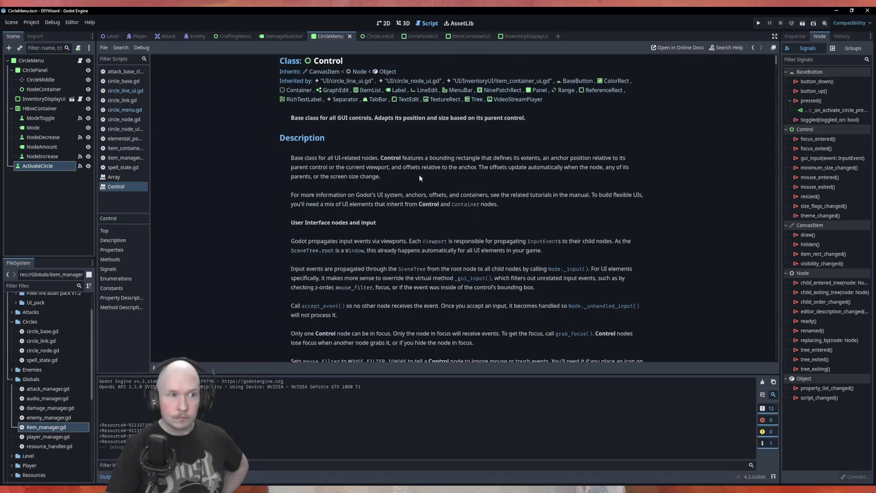
scroll(271, 160, down, 5)
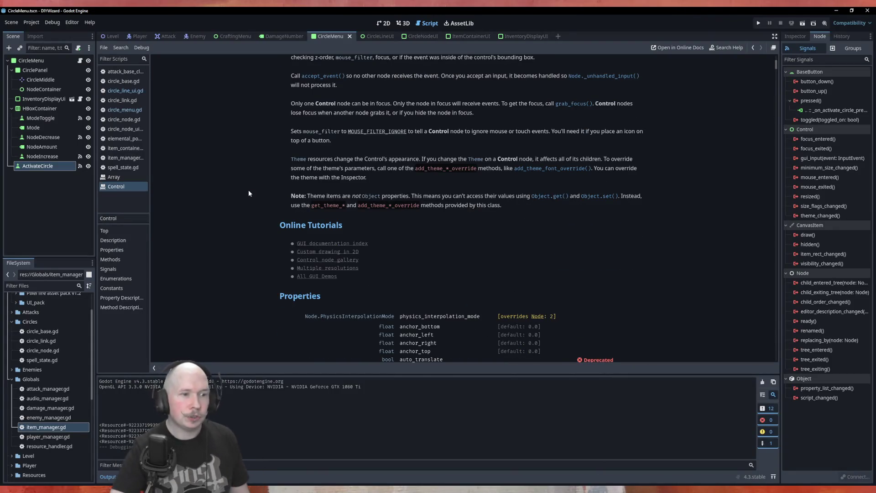
scroll(260, 201, down, 3)
scroll(256, 200, down, 5)
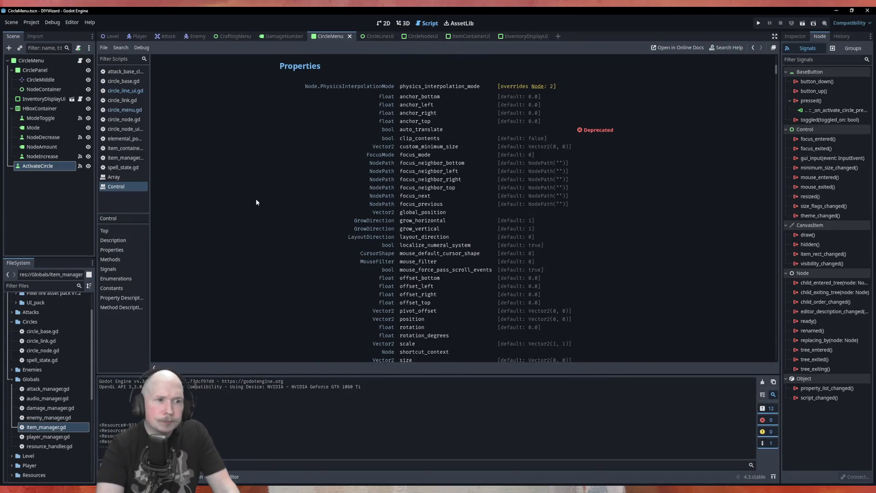
scroll(258, 198, down, 1)
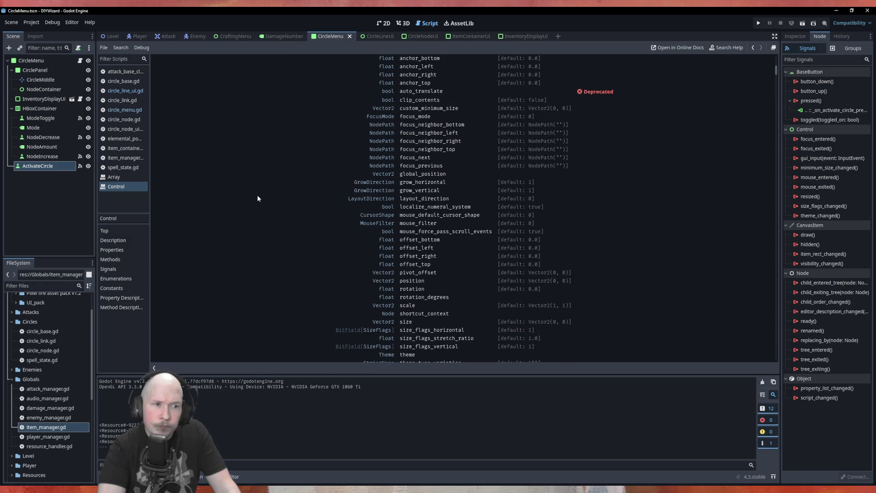
scroll(471, 272, down, 1)
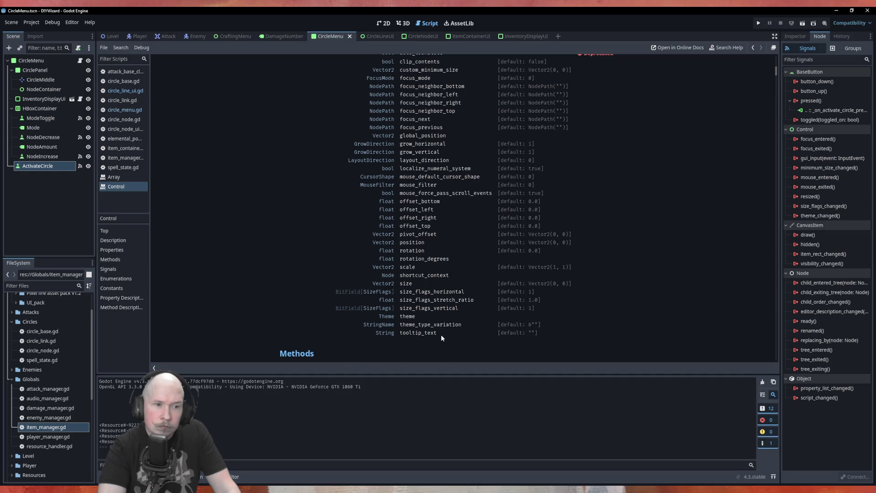
scroll(441, 336, down, 3)
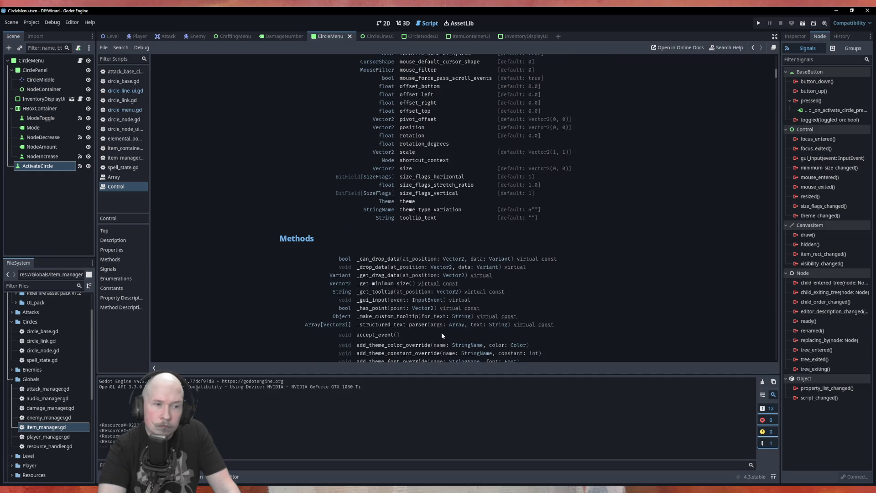
scroll(442, 334, down, 1)
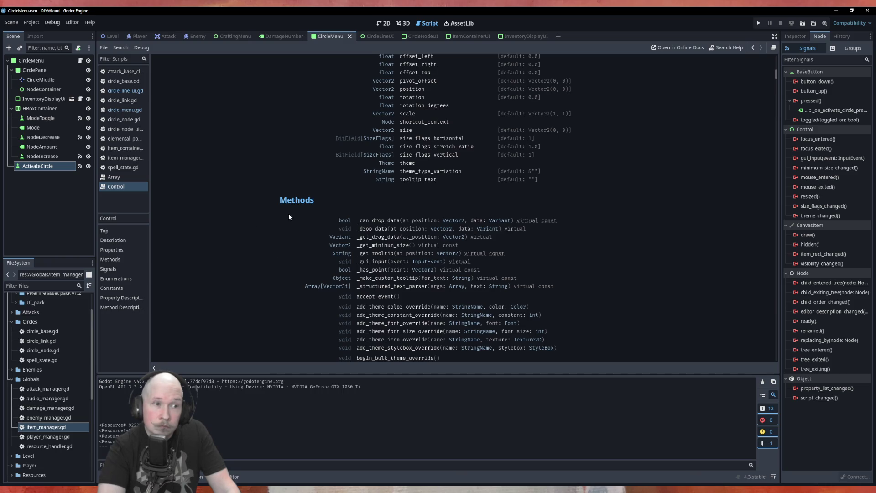
scroll(270, 226, down, 1)
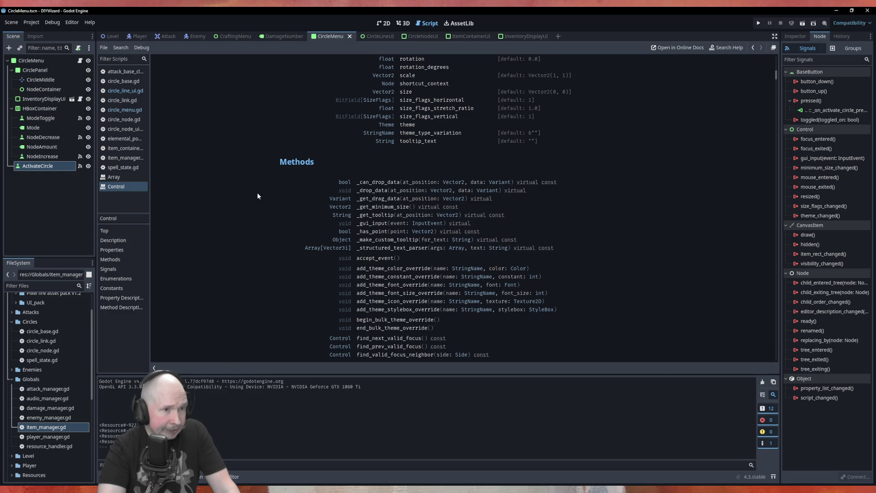
click(382, 199)
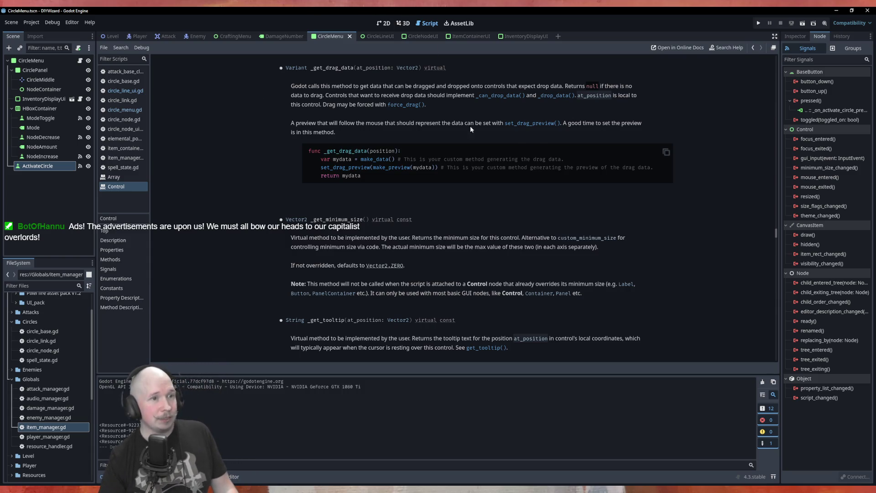
key(End)
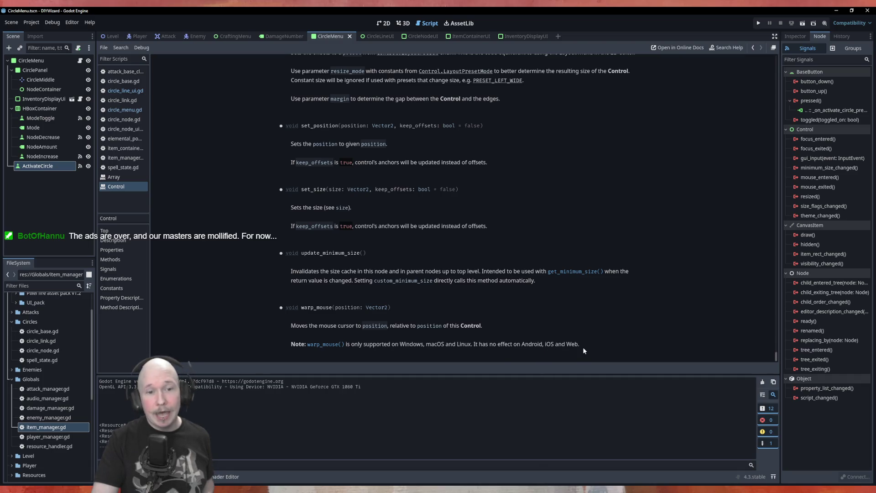
- Scroll back up to the Methods list and read the get_tooltip method description
scroll(254, 253, up, 15)
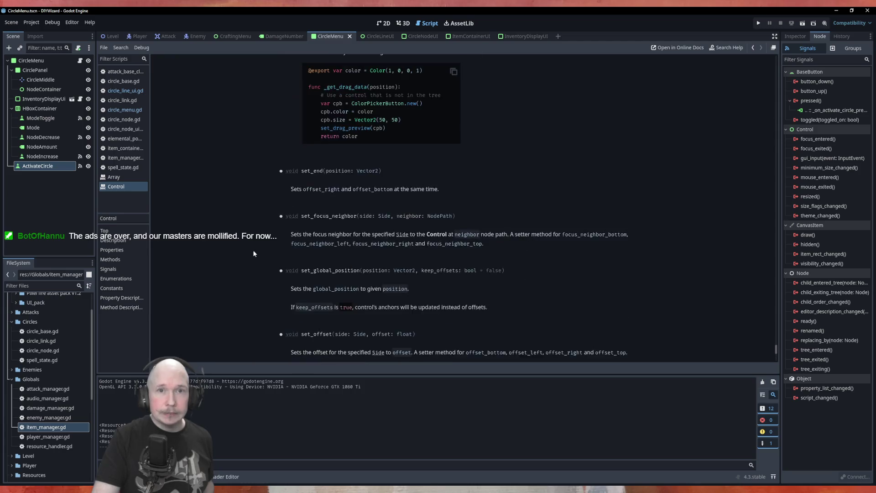
scroll(256, 249, up, 15)
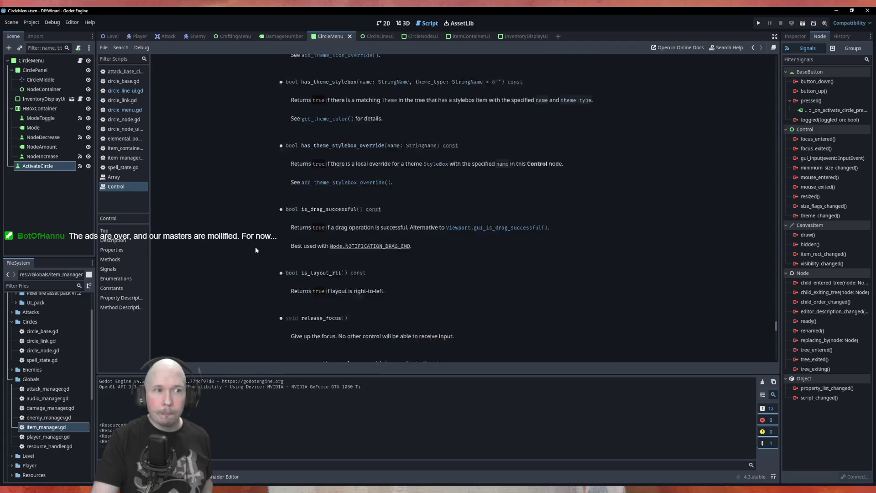
scroll(255, 250, up, 10)
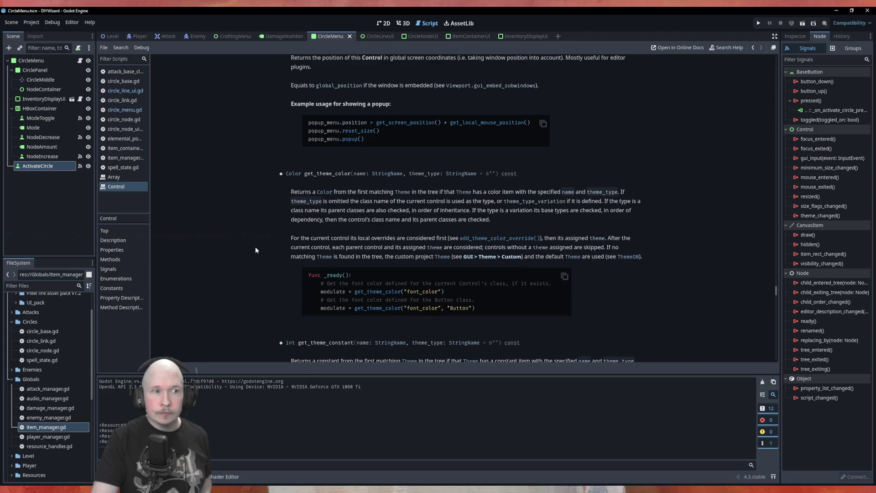
scroll(256, 250, up, 5)
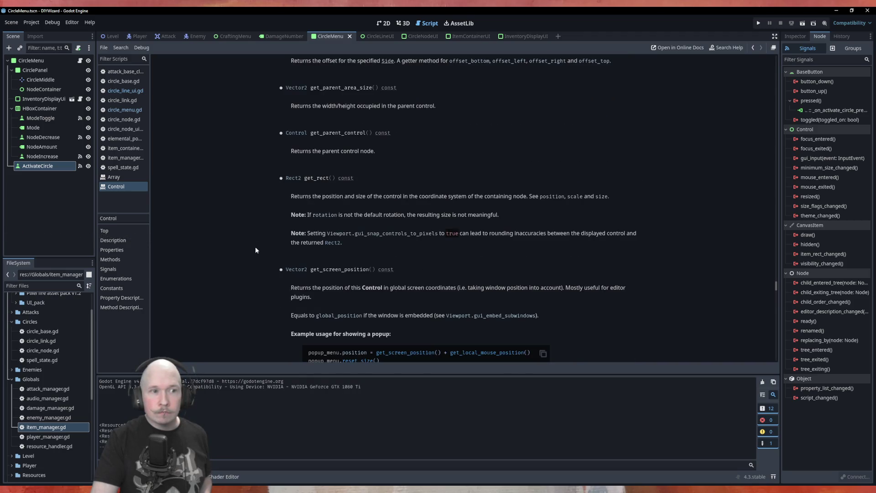
scroll(256, 250, up, 10)
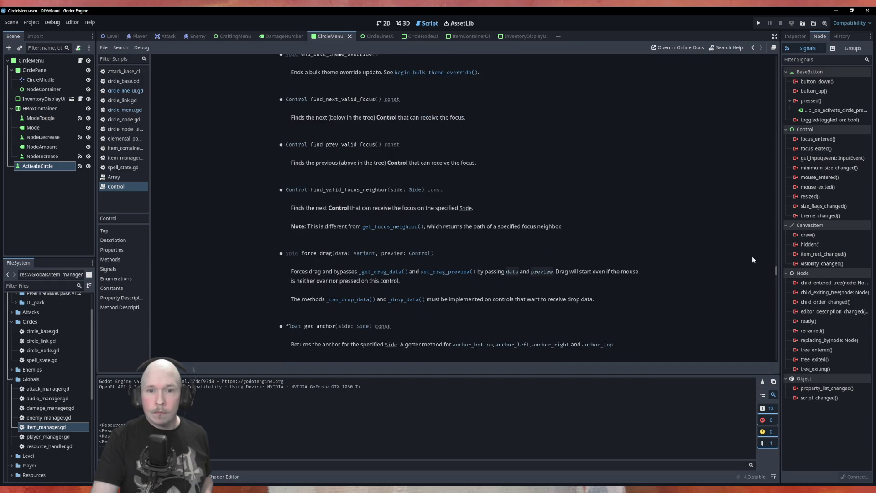
scroll(267, 165, up, 15)
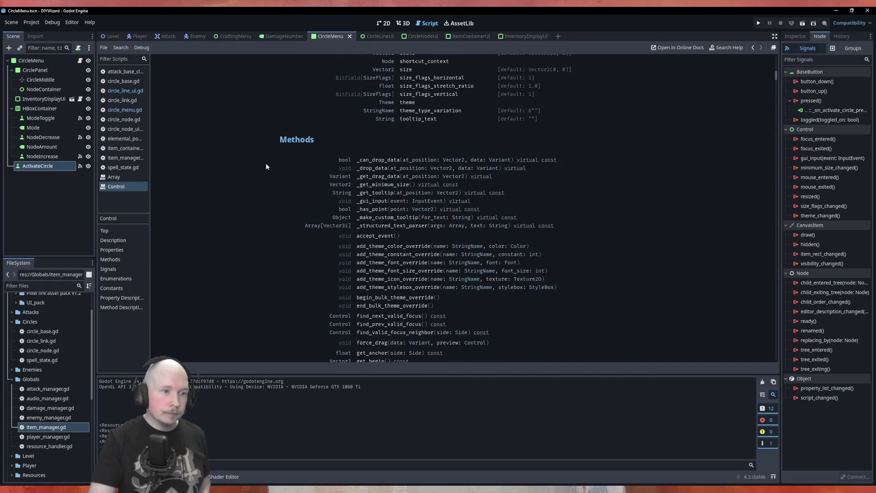
scroll(274, 167, down, 5)
scroll(282, 156, down, 5)
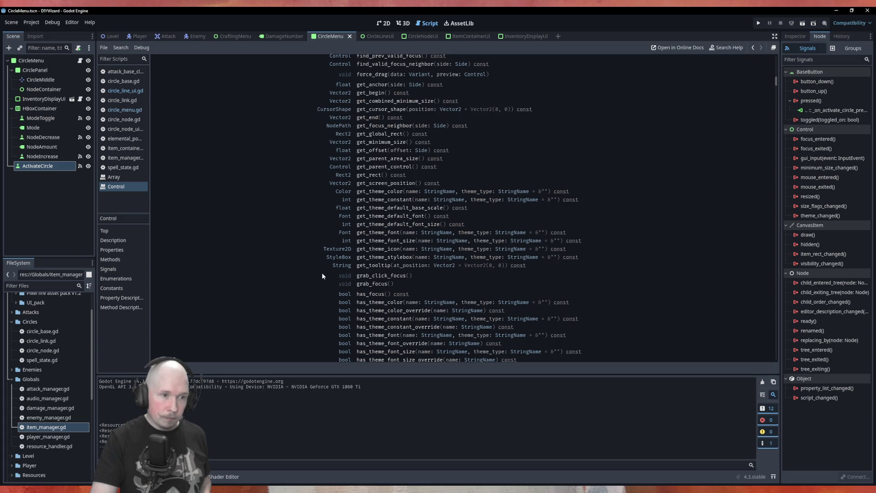
click(370, 265)
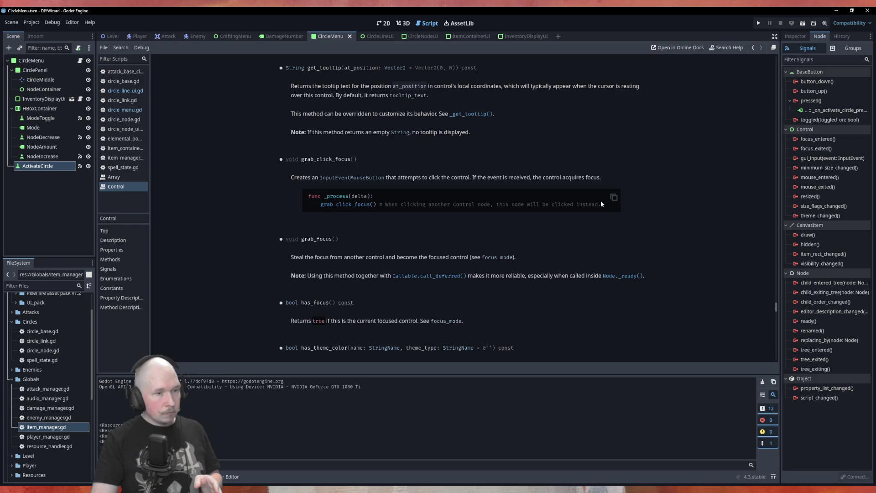
scroll(547, 189, up, 3)
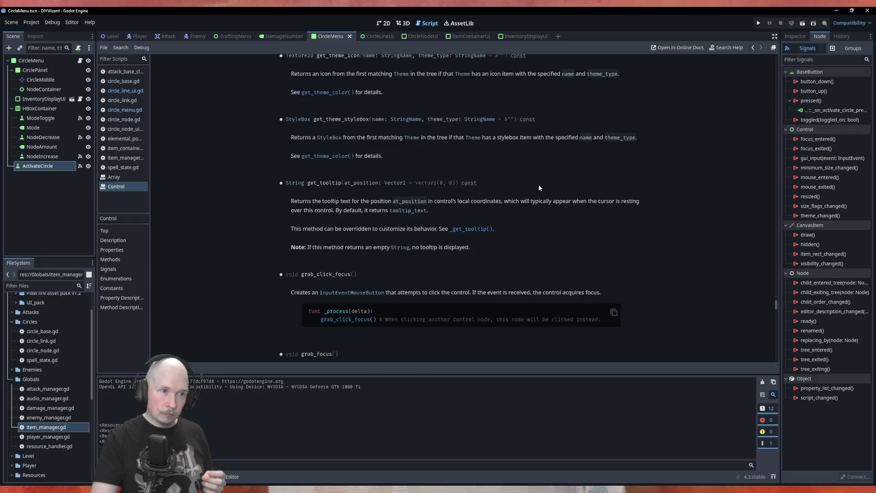
scroll(540, 185, down, 1)
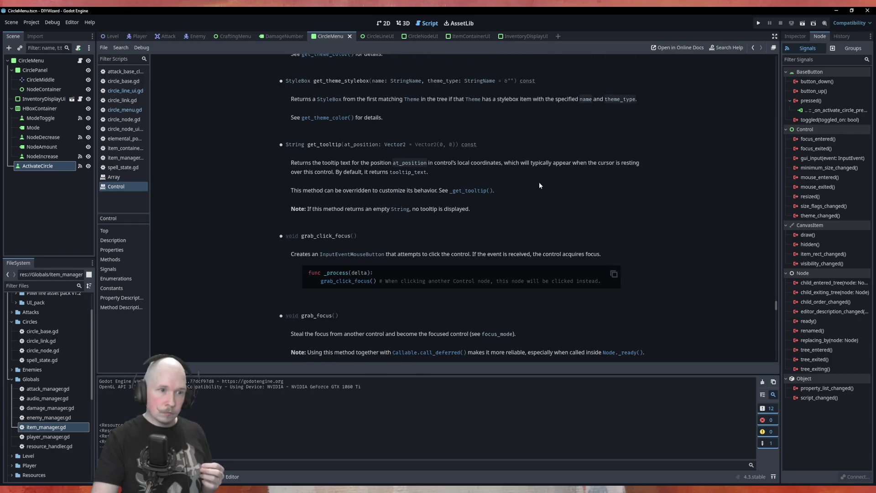
- Look up the 0.5-second Tooltip Delay under GUI > Timers in Project Settings, then close it
click(29, 22)
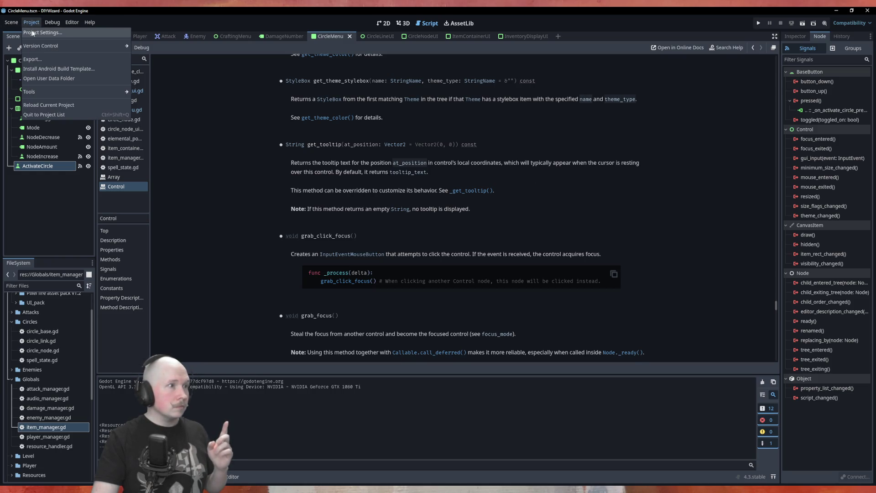
click(41, 32)
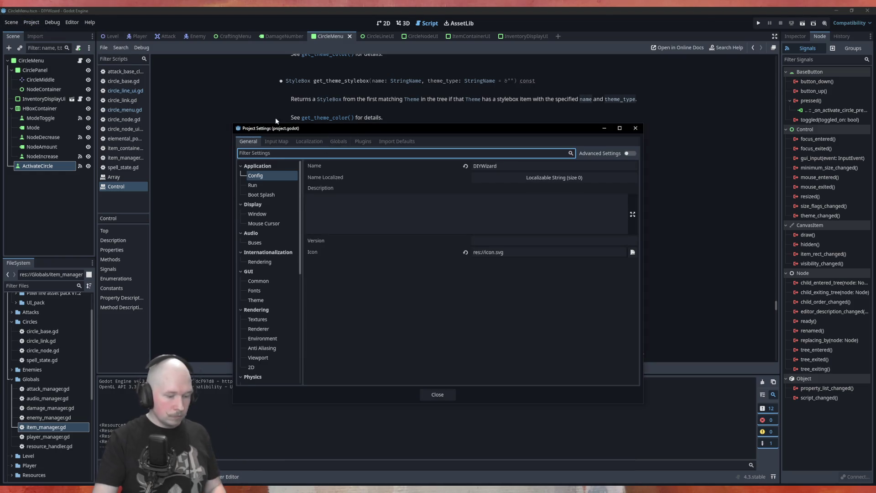
text(toolt)
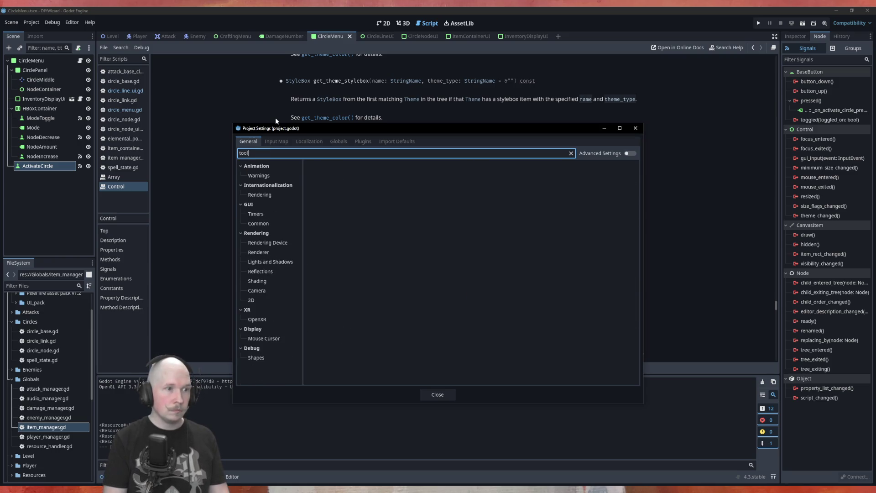
click(267, 215)
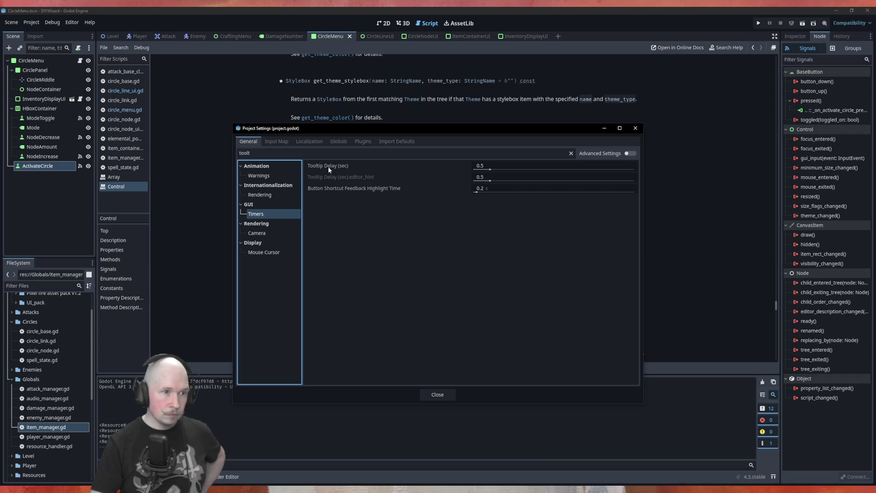
mouse_move(351, 171)
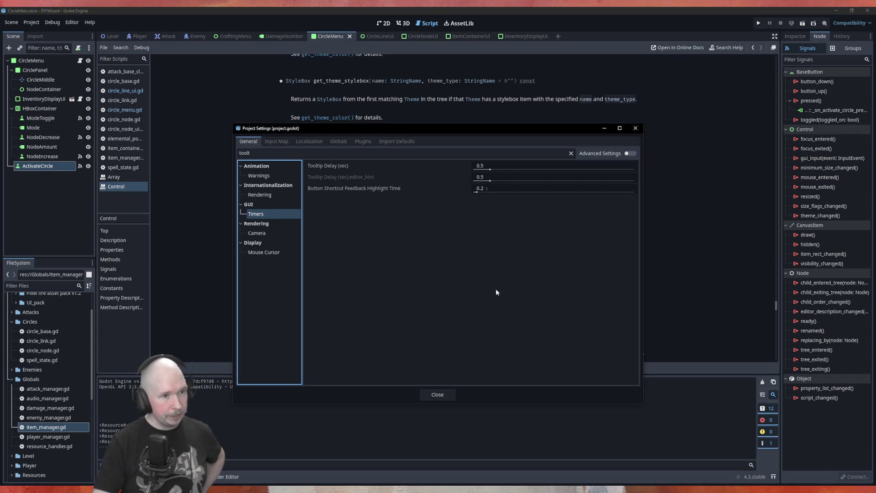
click(438, 394)
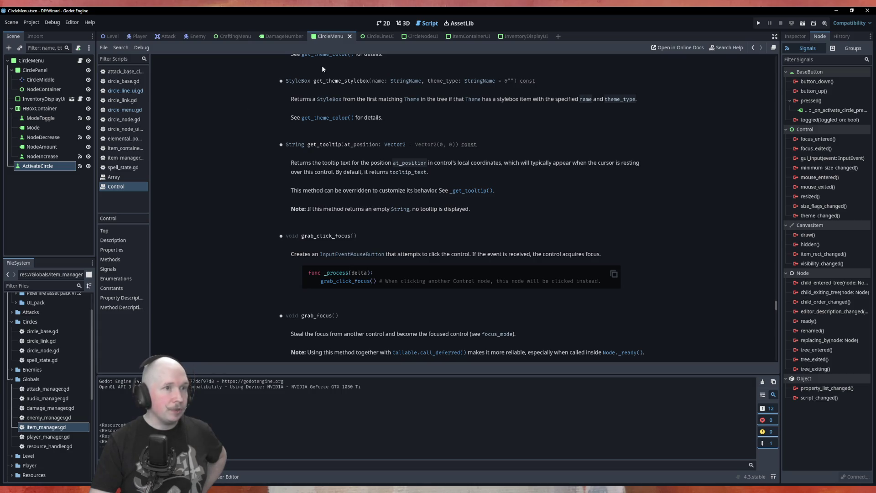
- In circle_line_ui.gd, change line 63's tooltip to str(_circle_link.spell_state.get_text())
click(381, 24)
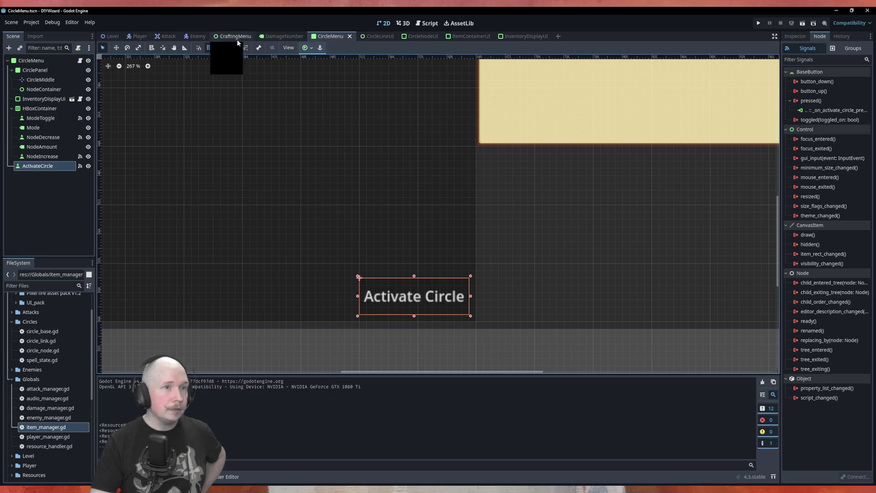
click(424, 23)
click(125, 91)
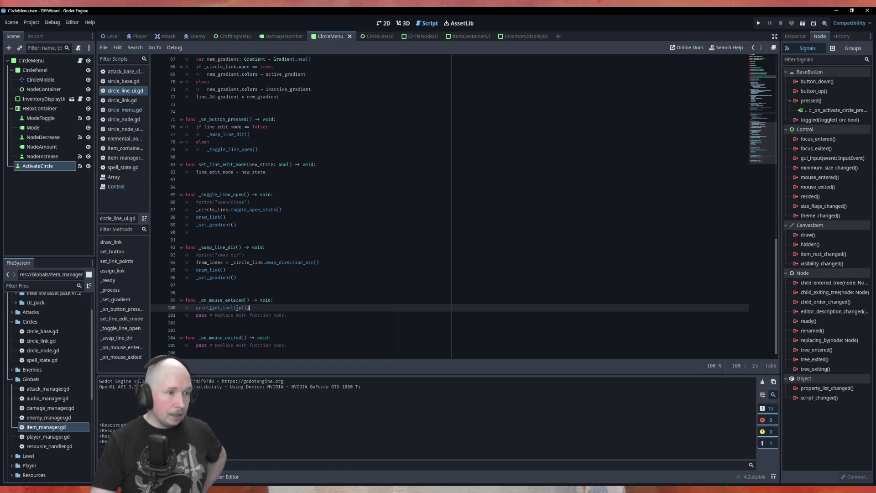
scroll(237, 307, up, 3)
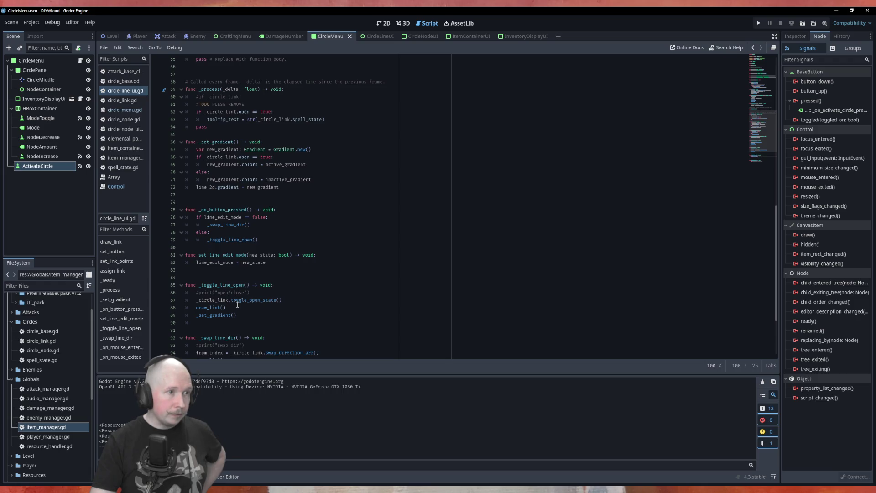
scroll(237, 304, up, 3)
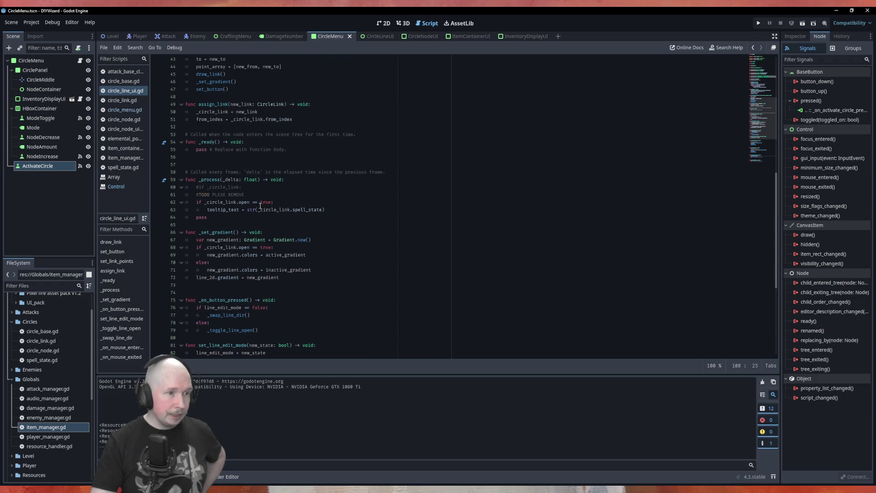
click(326, 211)
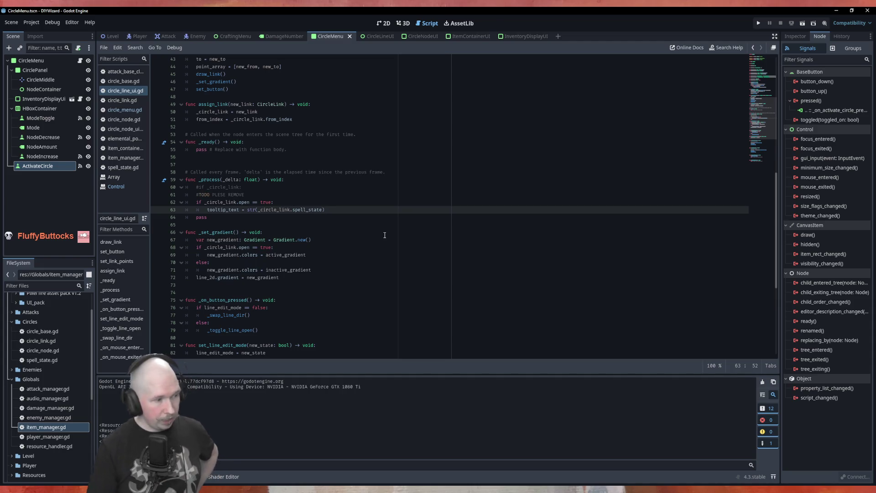
text(.get)
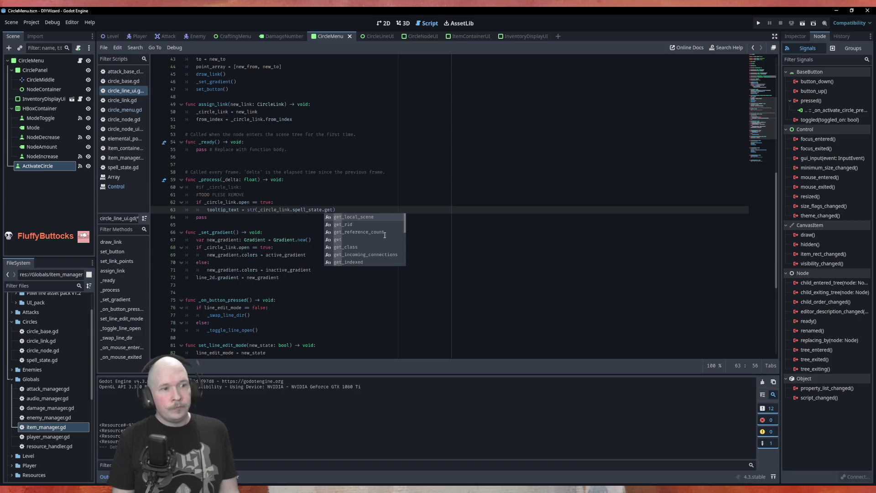
text(_text)
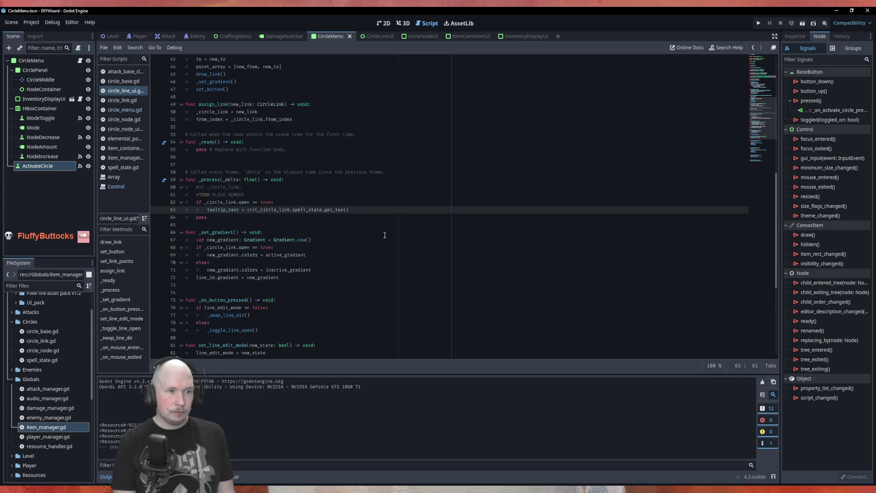
text(()
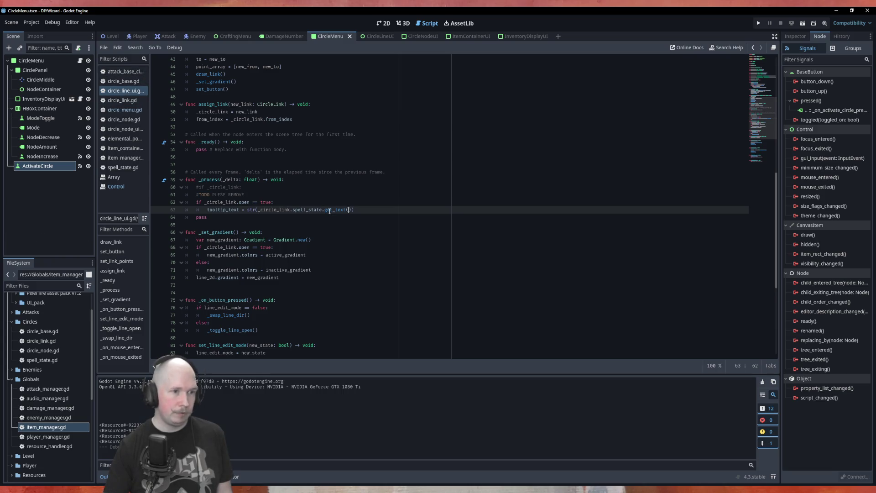
mouse_move(325, 210)
mouse_down()
mouse_move(355, 210)
mouse_move(325, 211)
mouse_up()
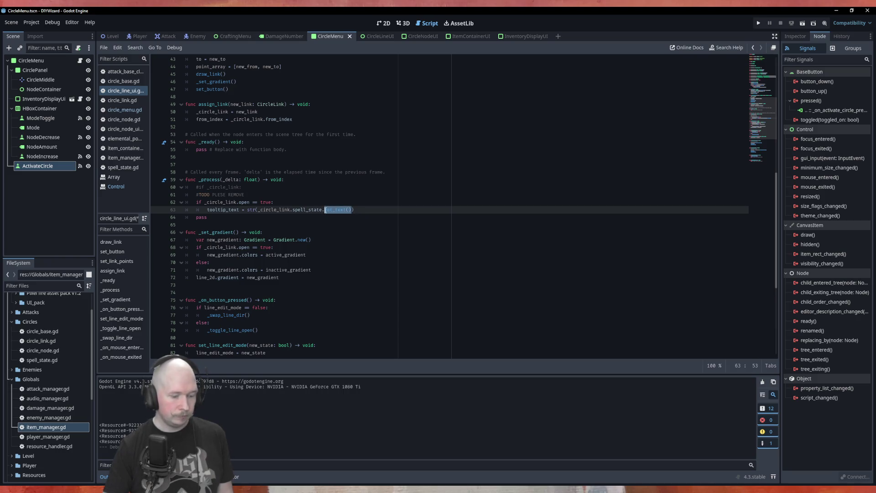
click(123, 167)
- Add a func get_text() -> String to SpellState with a String text variable and return text
click(325, 284)
key(Return)
text(func )
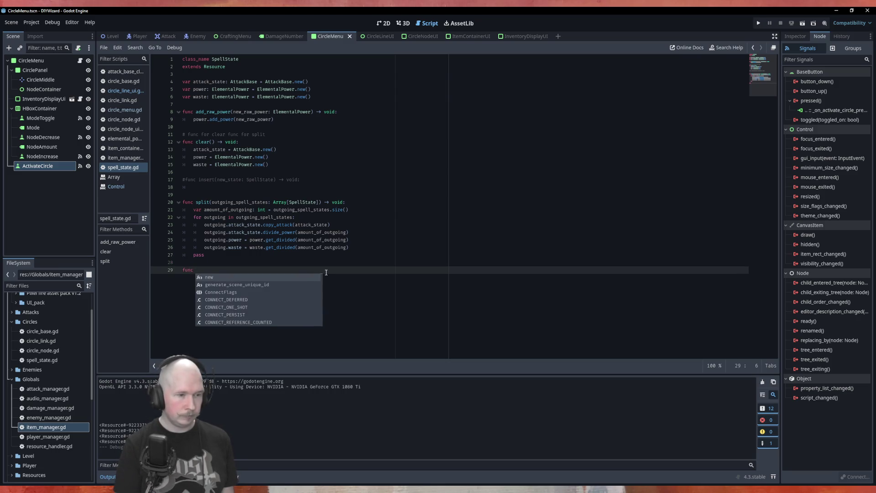
text(get_text() -> Strin)
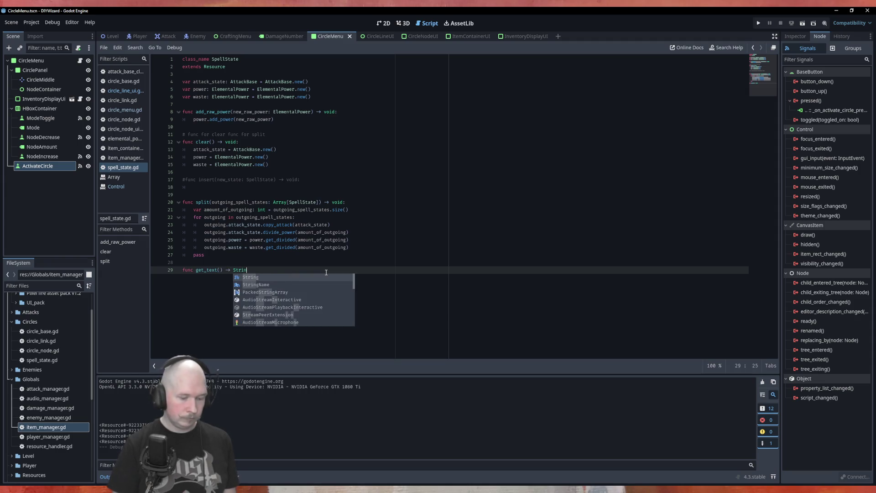
text(g)
text(:)
key(Return)
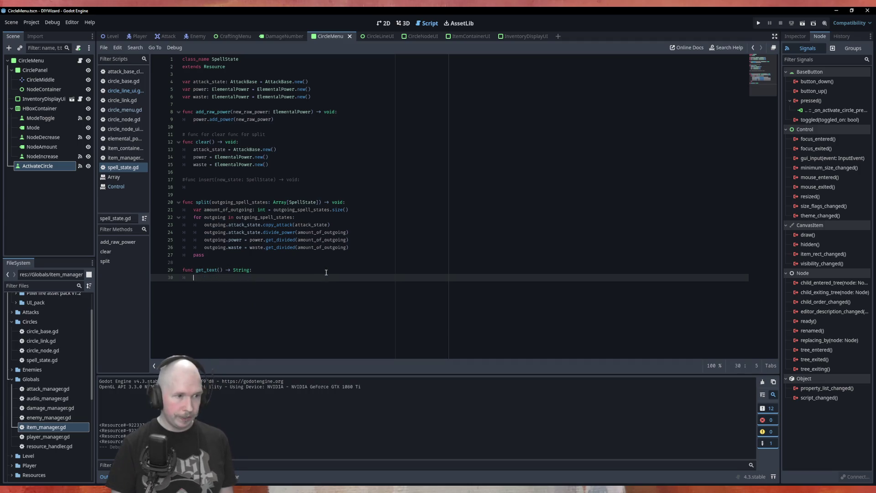
text(var ne)
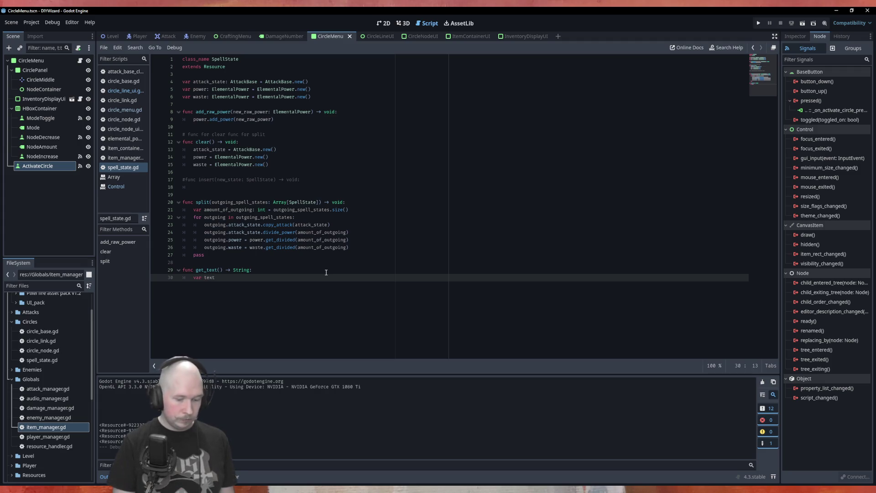
text( String)
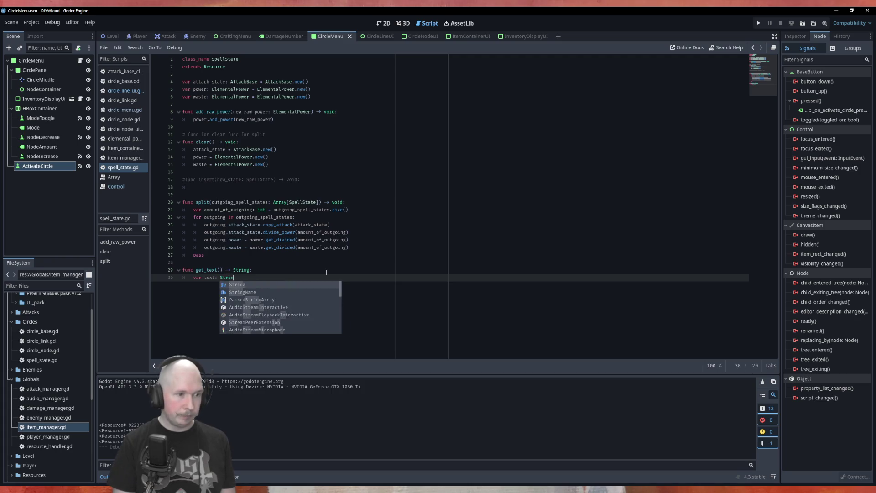
key(Return)
key(Return)
text(return text)
key(Up)
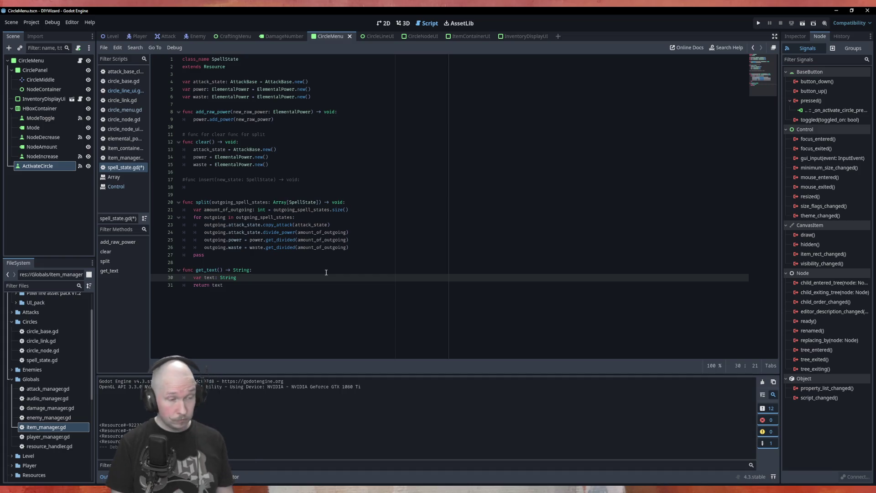
key(Return)
- Build text from "Power : " + str(power._ElementalPower) and a Waste line using waste._ElementalPower
text(text)
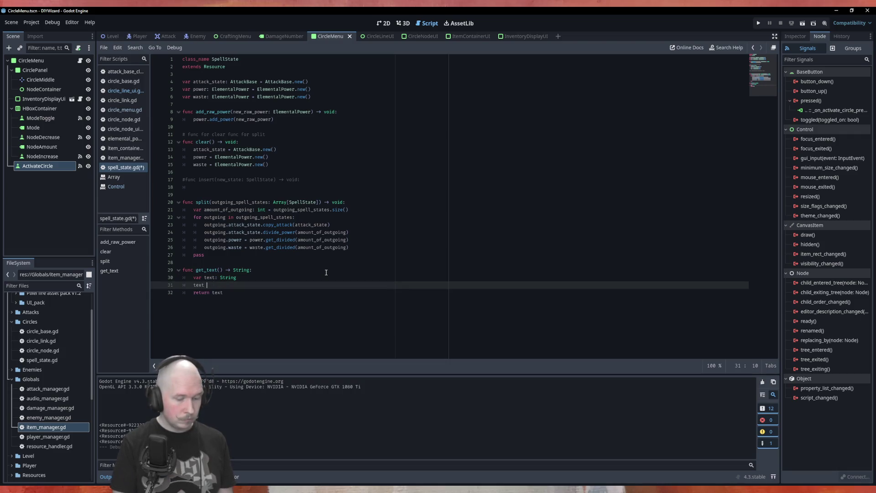
text( = ")
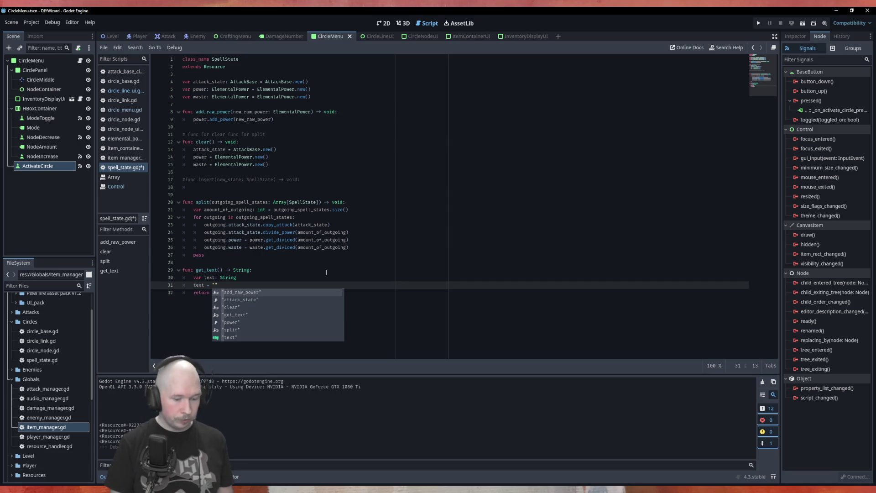
text(poewr)
key(BackSpace)
key(BackSpace)
key(BackSpace)
text(wer)
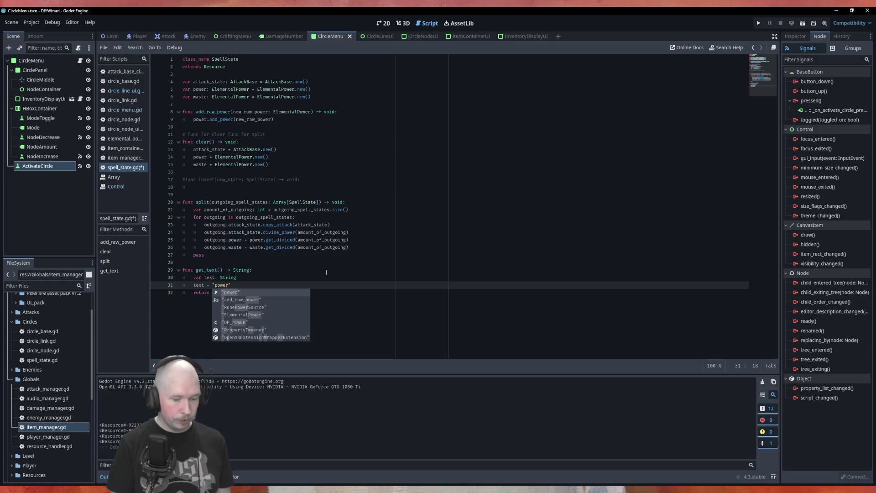
text( : " + s)
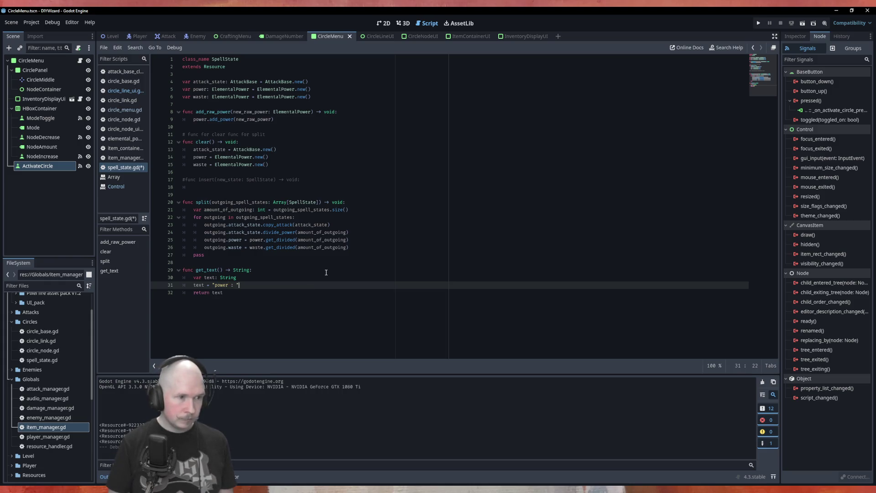
text(tr)
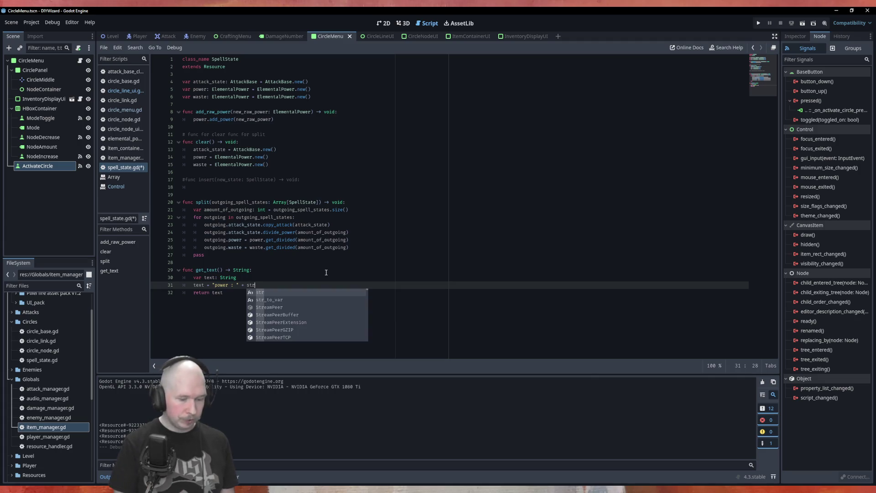
key(Return)
text(power)
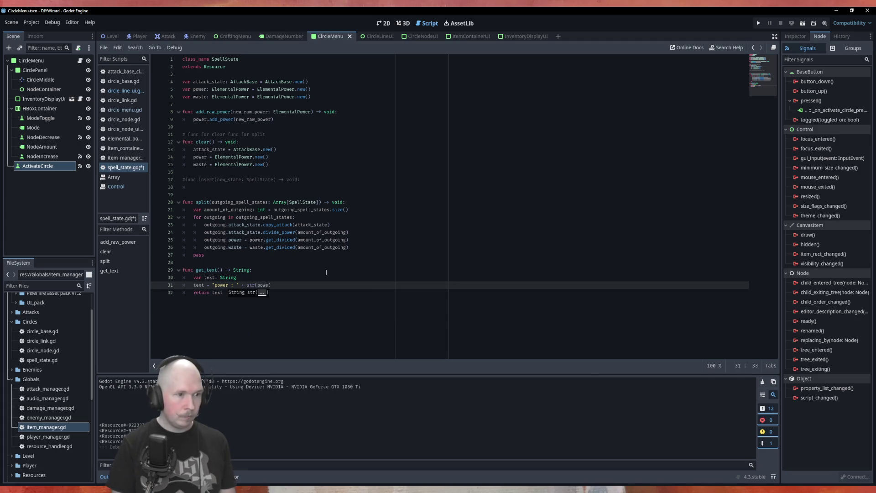
text(._)
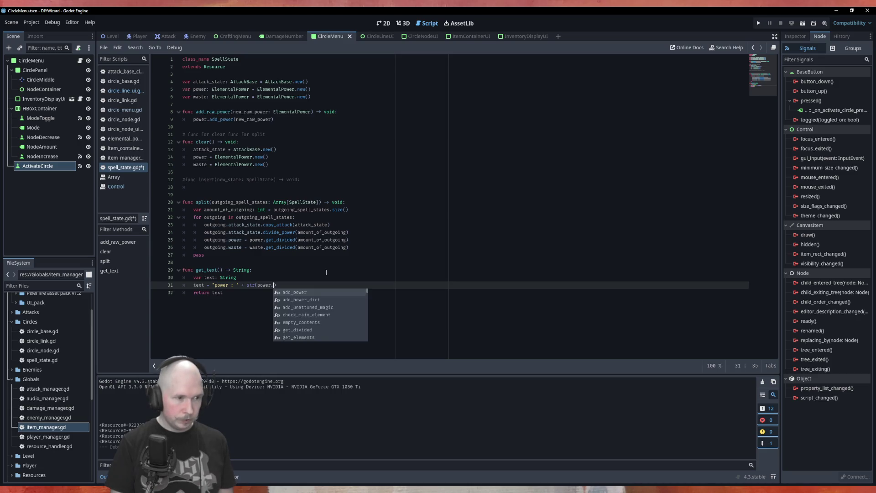
key(Return)
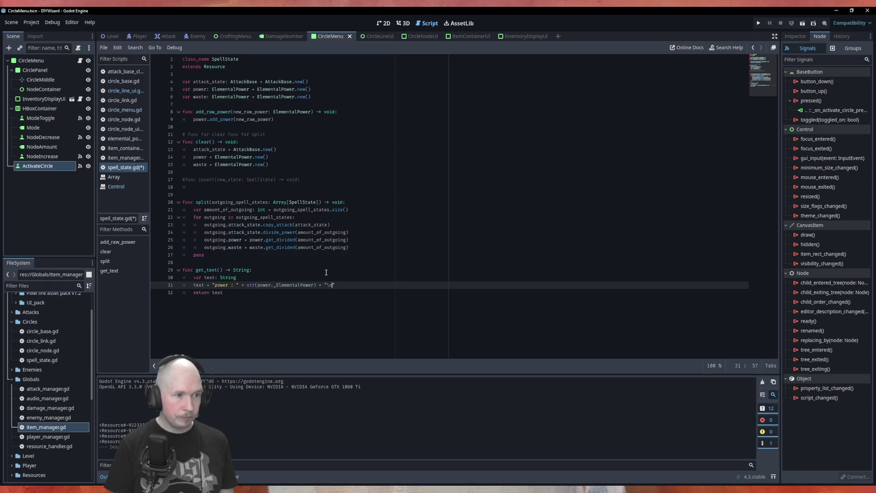
text(Was)
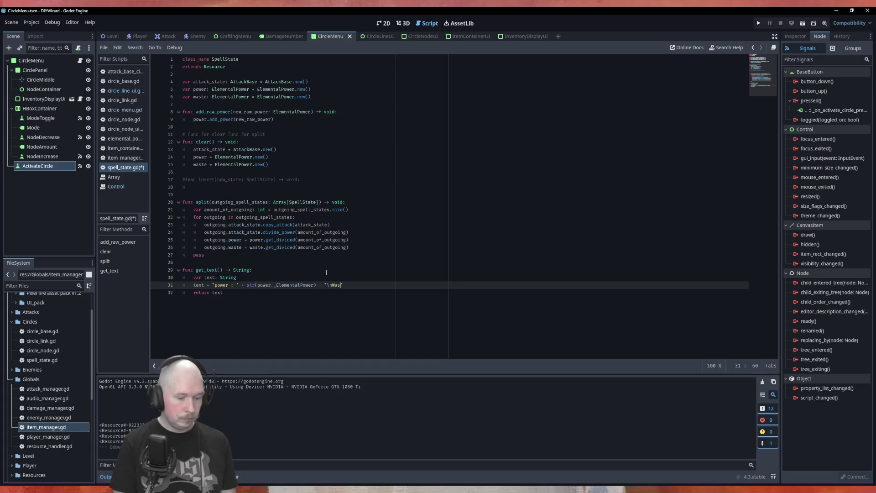
text(te: )
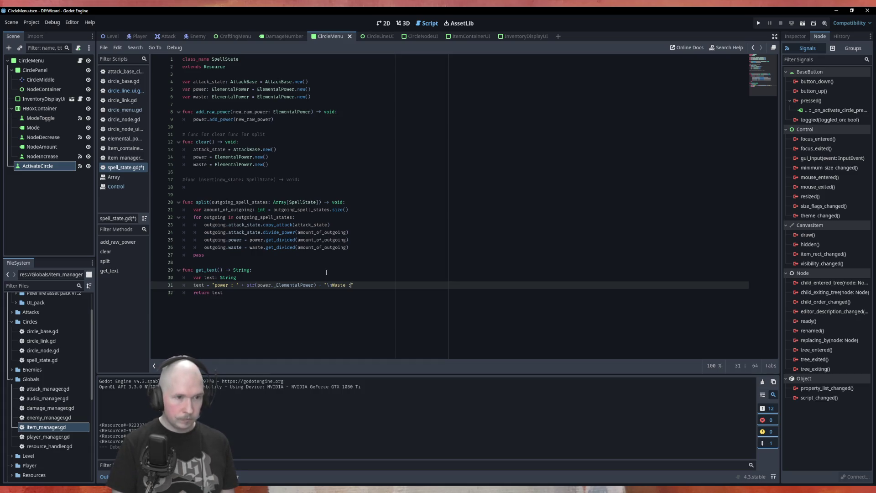
text(str()
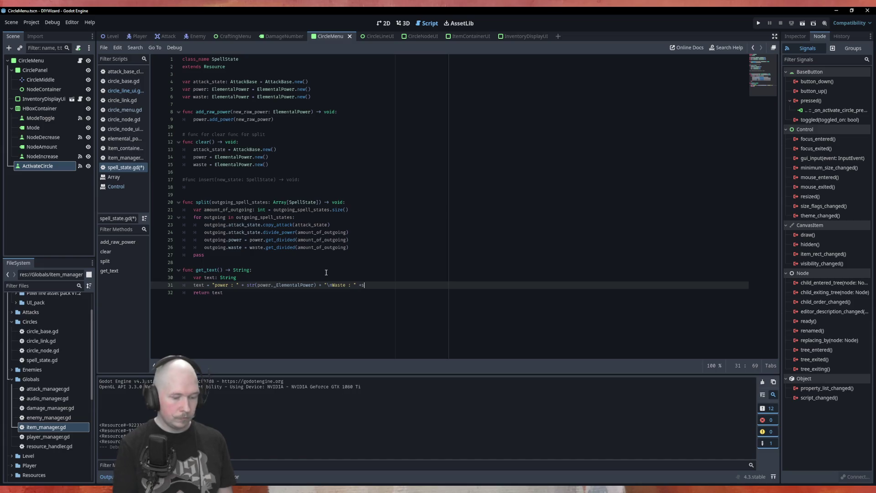
text(waste.)
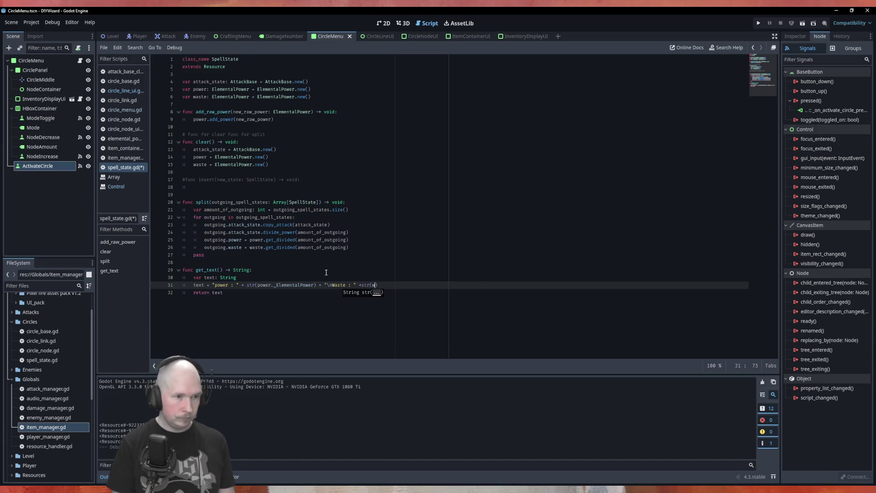
text(_)
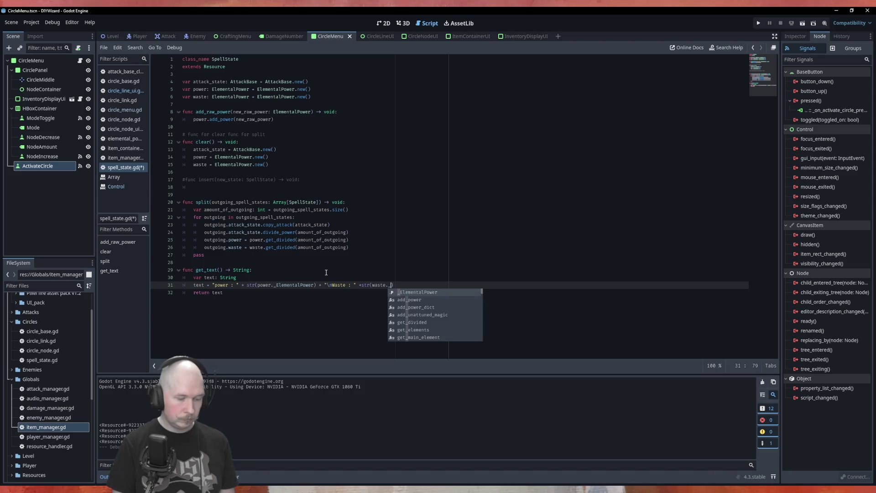
key(Return)
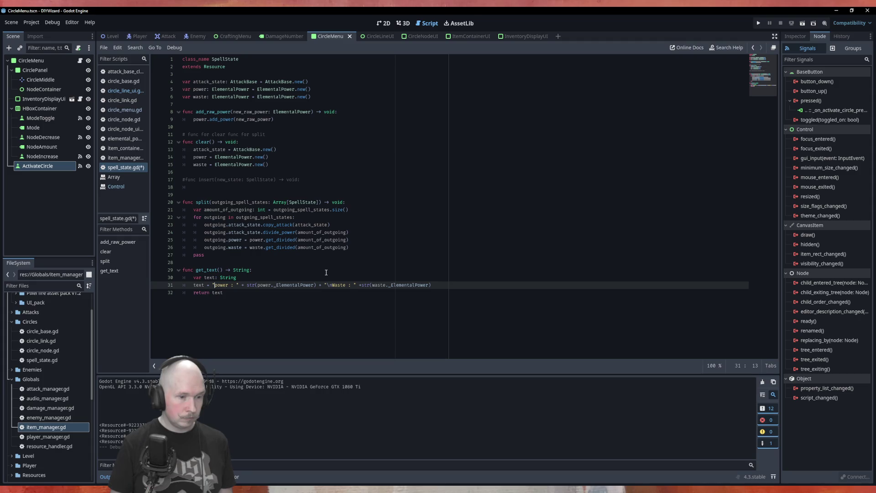
key(Delete)
text(P)
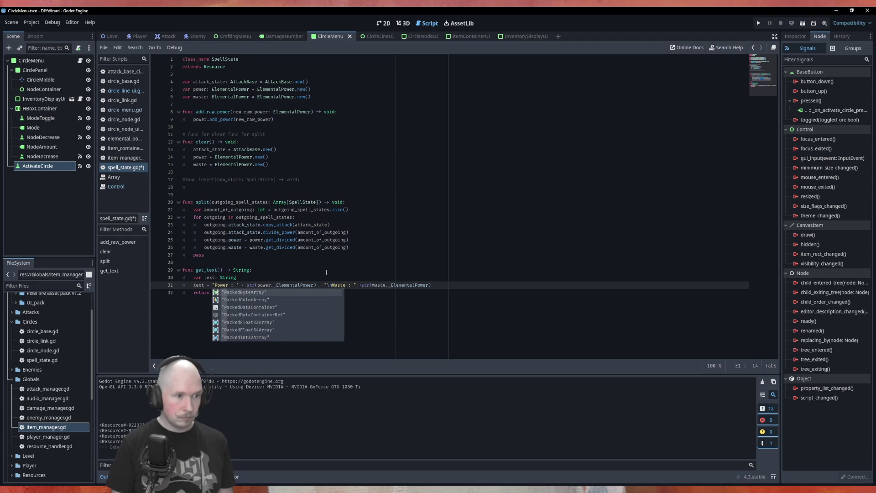
key(Escape)
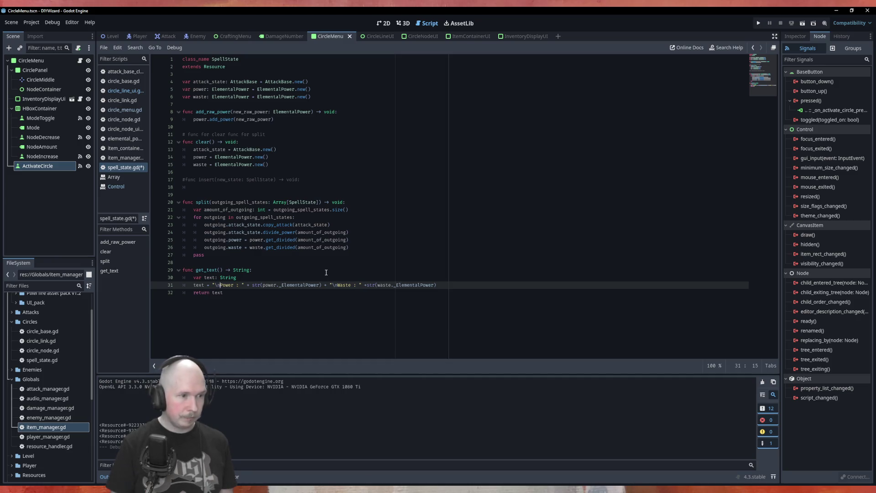
- Prepend an "Attack : " line using str(attack_state.damage._ElementalPower), then save spell_state.gd
text(Attack)
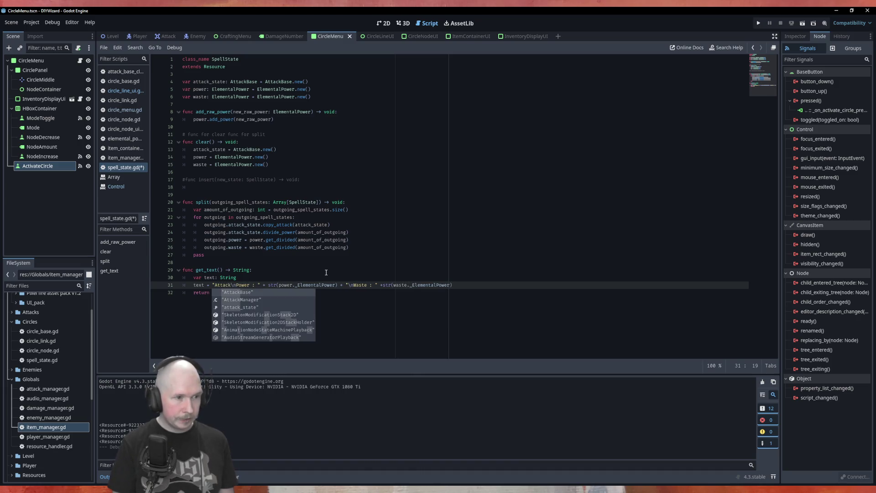
text( :)
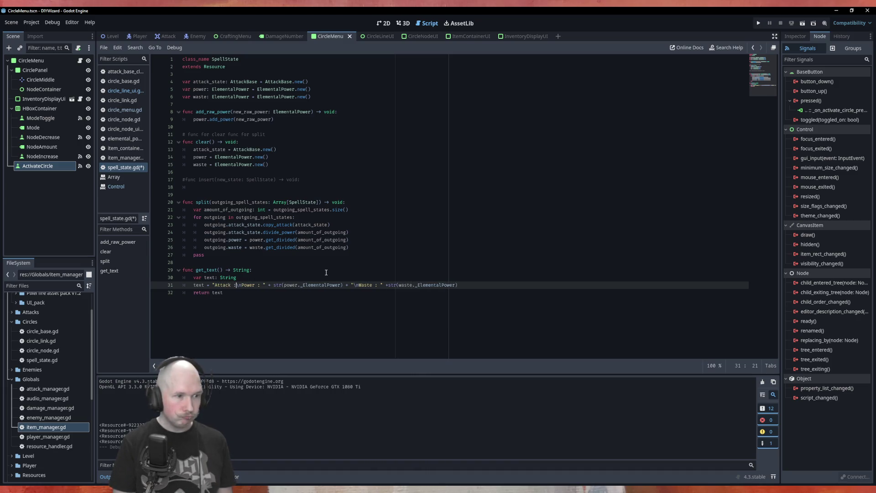
text("")
key(BackSpace)
text(+ ")
key(Escape)
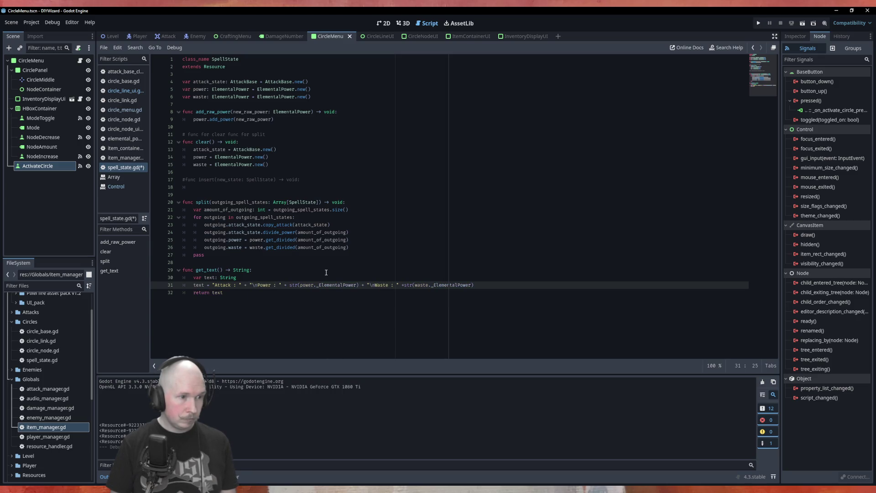
text(+)
key(Left)
key(Left)
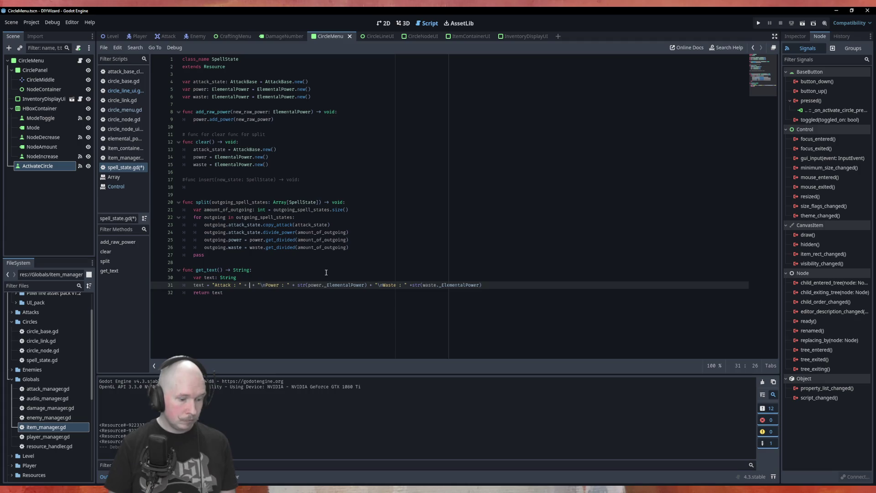
text(str()
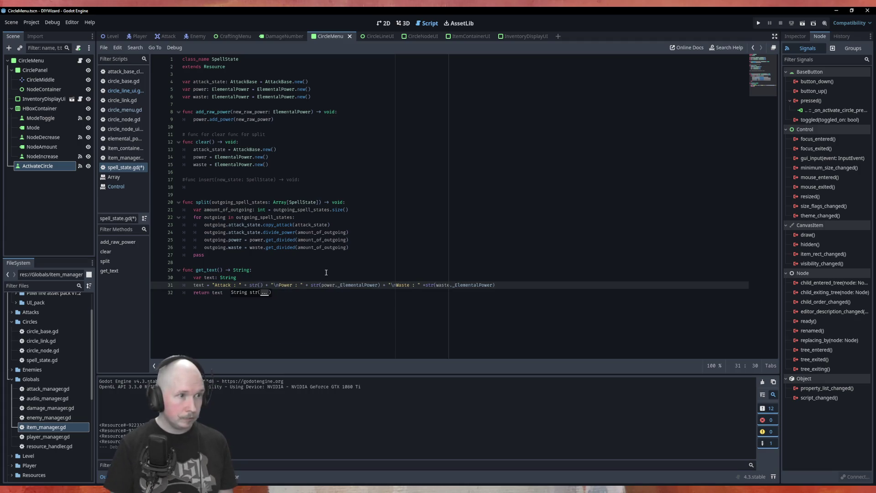
text(attack_state)
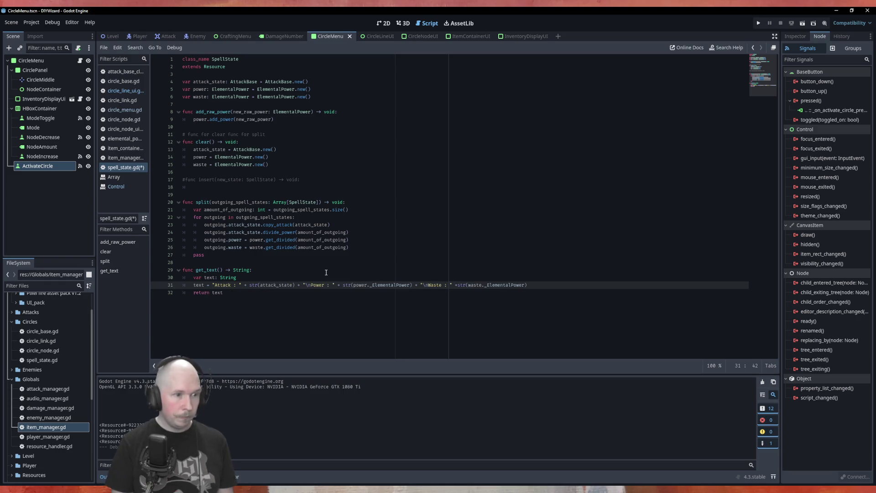
text(.damage)
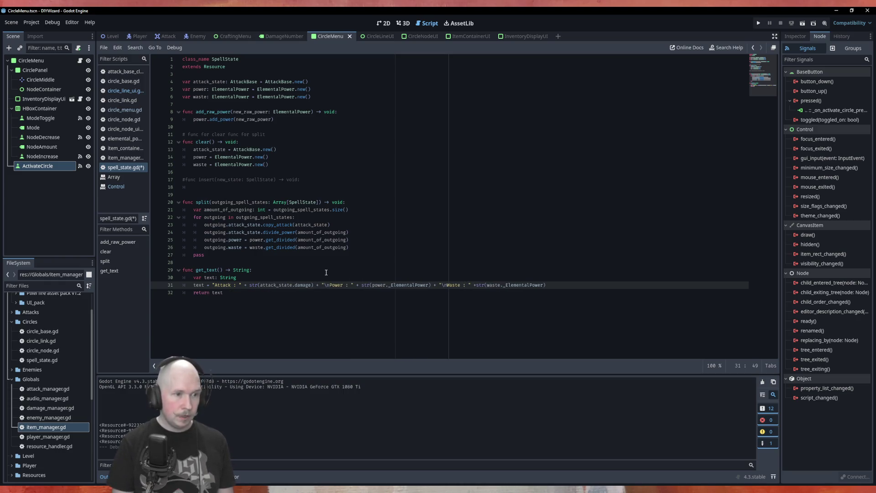
text(.)
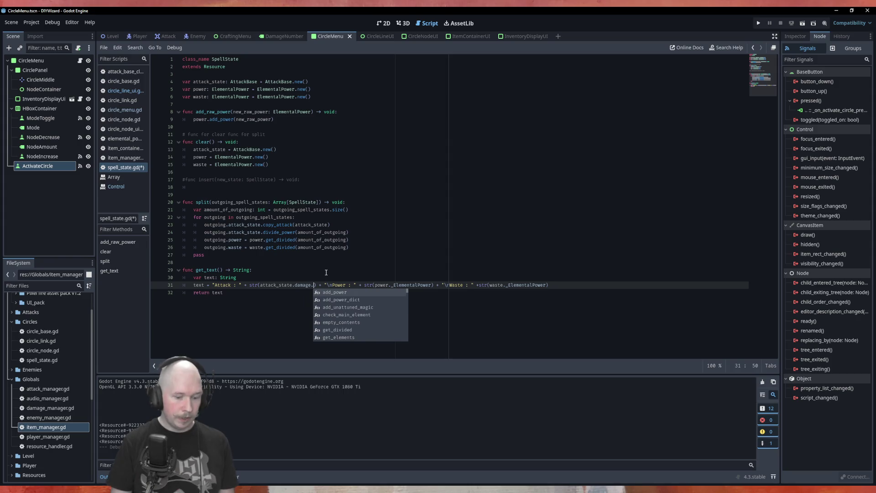
key(BackSpace)
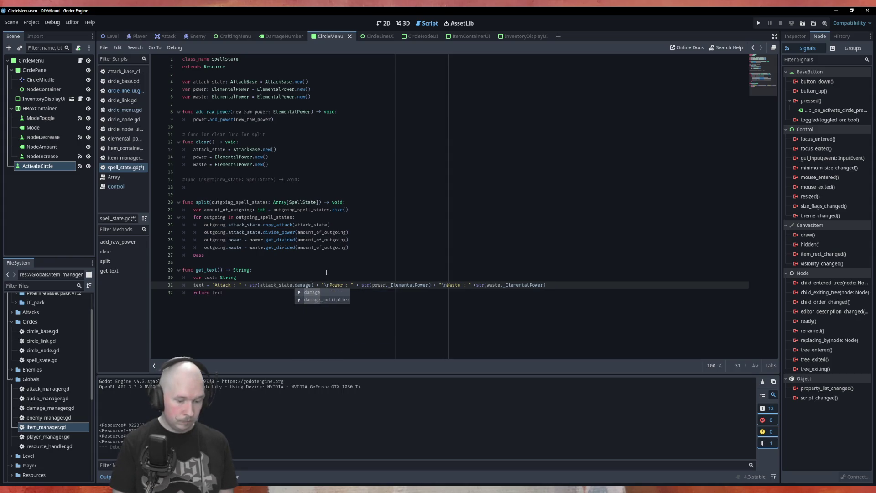
text(._ElementalPower)
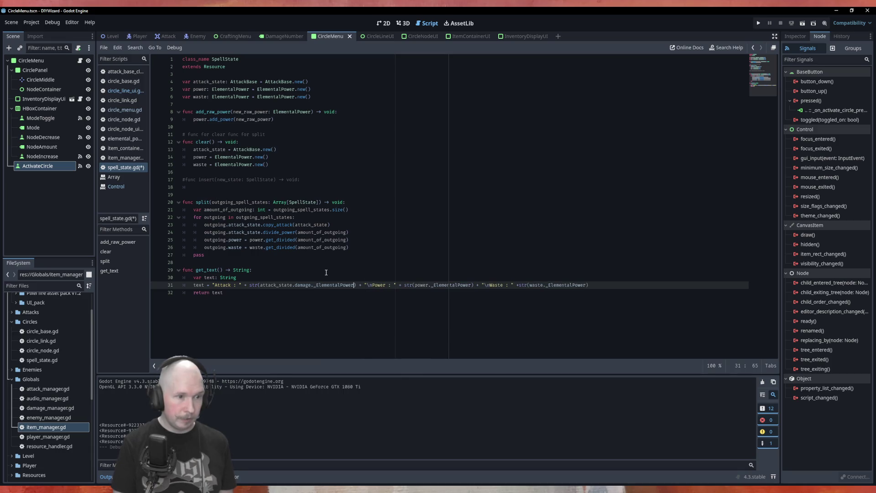
key(ctrl+s)
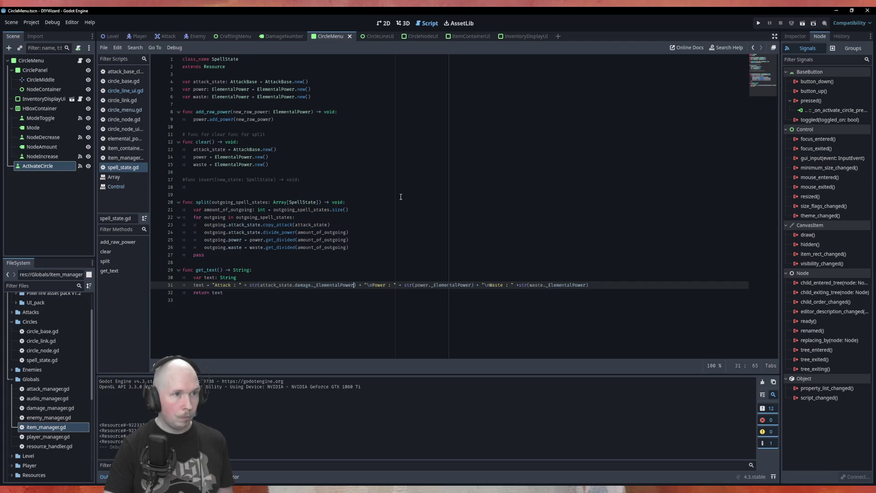
key(F5)
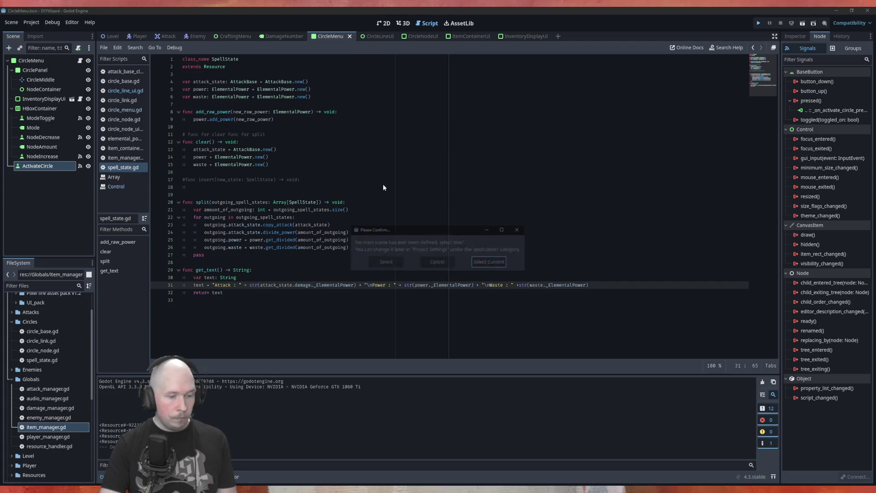
- Run the current scene with F6 and place Power_100, Air and AOE on the circle nodes
click(439, 263)
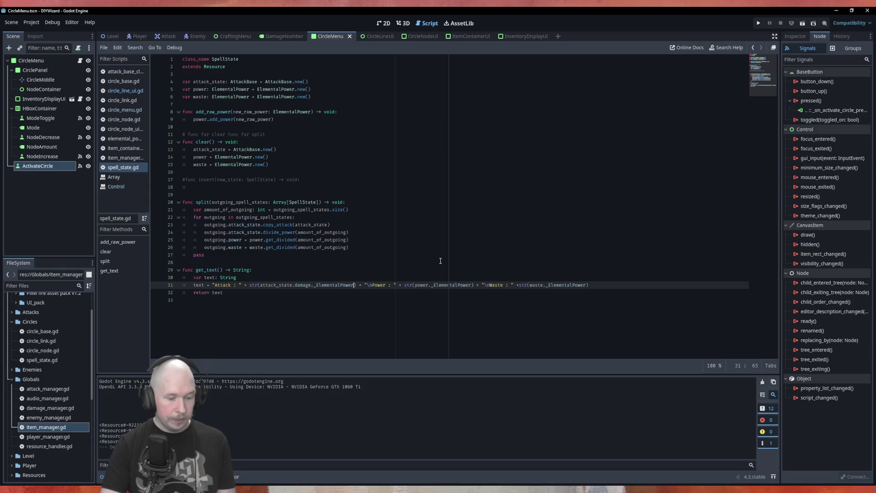
key(F6)
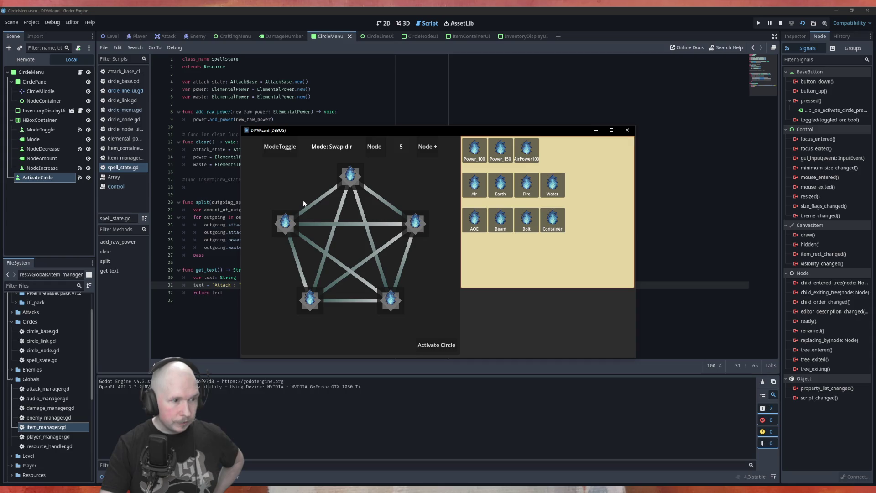
click(277, 146)
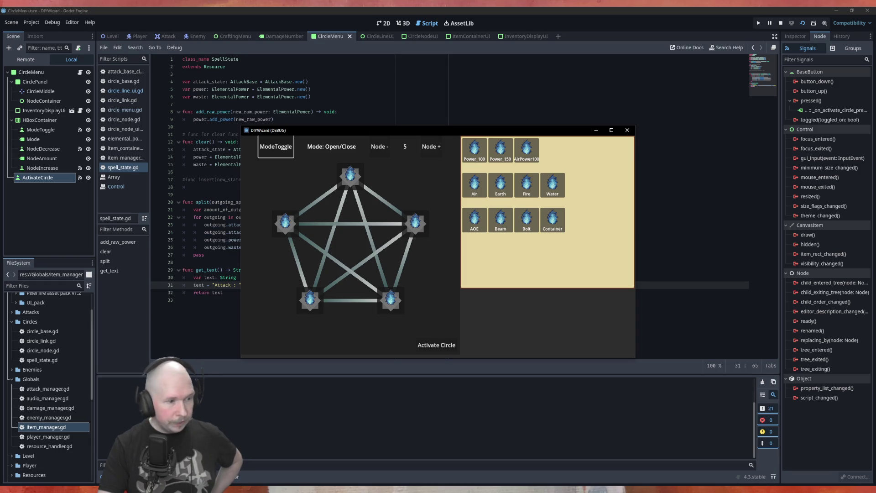
mouse_move(475, 149)
mouse_down()
mouse_move(426, 168)
mouse_move(350, 176)
mouse_up()
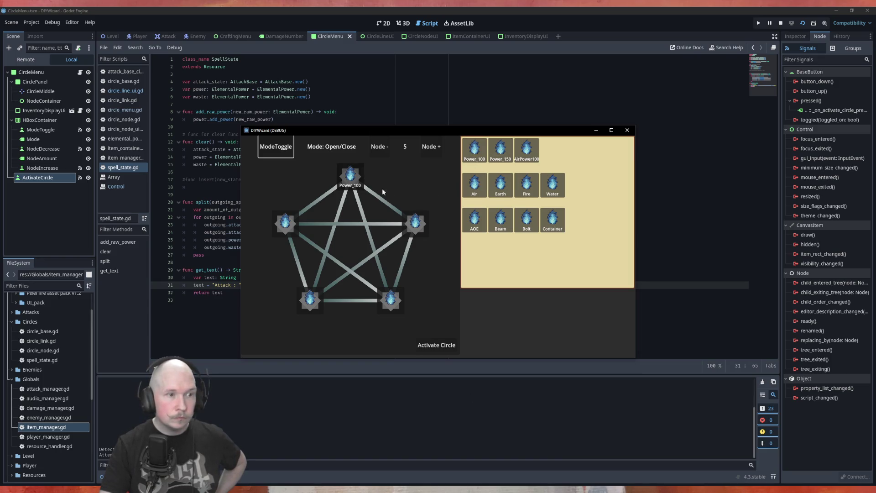
click(280, 152)
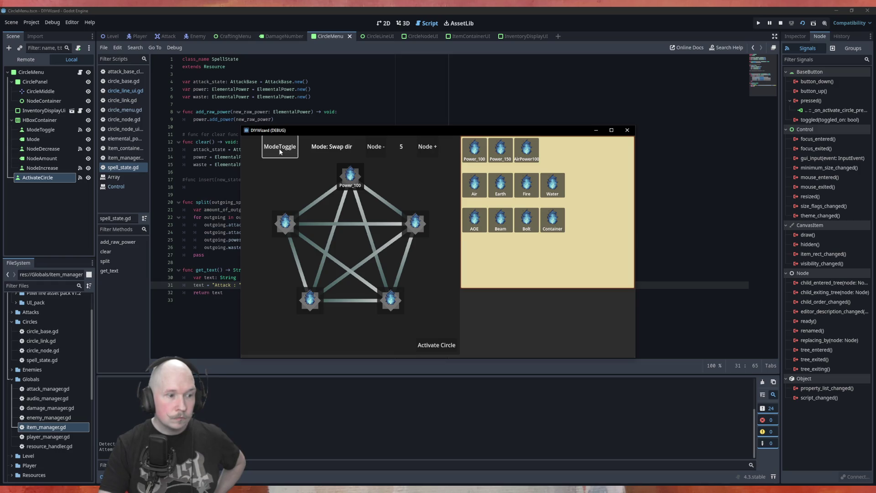
mouse_move(474, 182)
mouse_down()
mouse_move(442, 241)
mouse_move(415, 223)
mouse_up()
drag(475, 220, 390, 307)
click(436, 345)
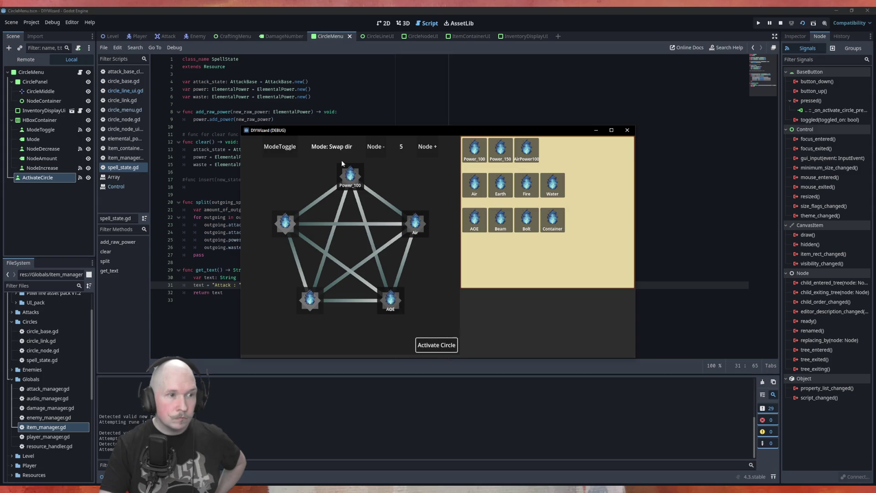
- Activate the rune circle, open the Power_100–Air and Air–AOE links, then close the game
click(279, 150)
click(385, 199)
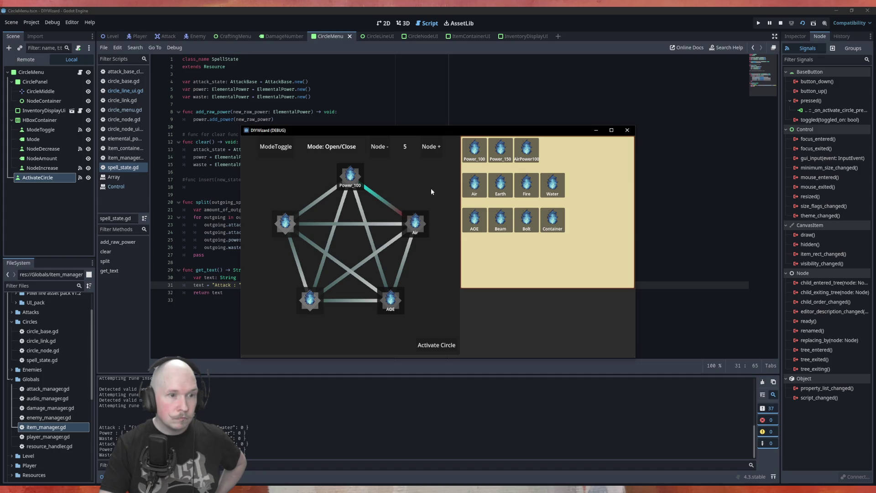
click(405, 266)
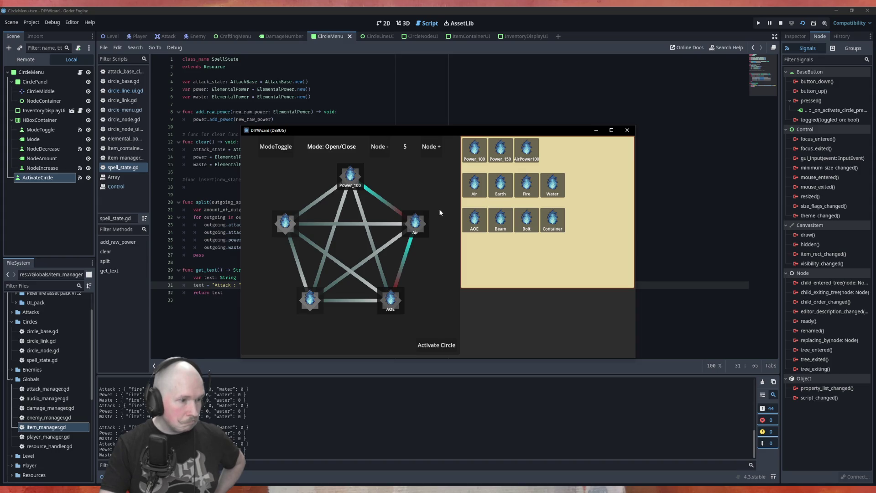
click(379, 224)
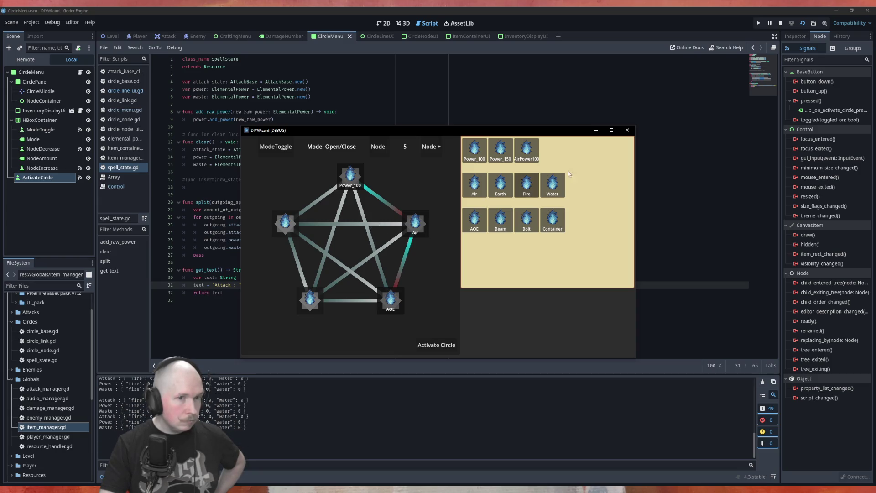
click(627, 130)
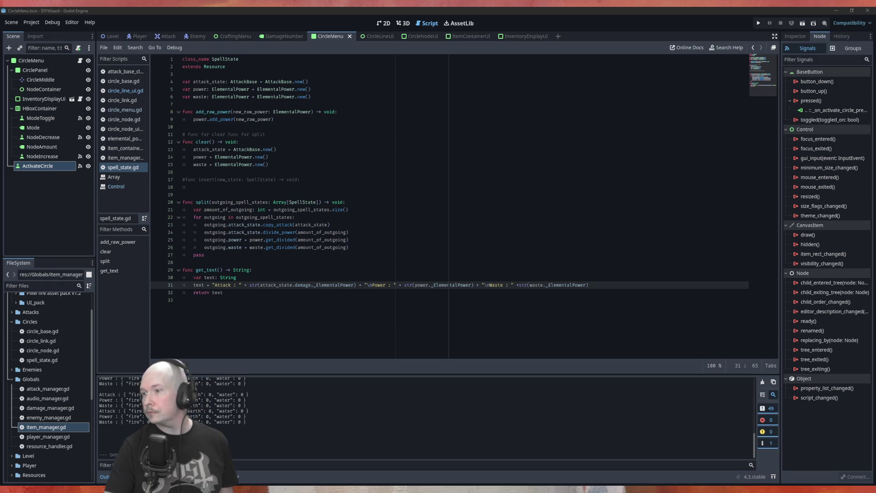
key(alt+Tab)
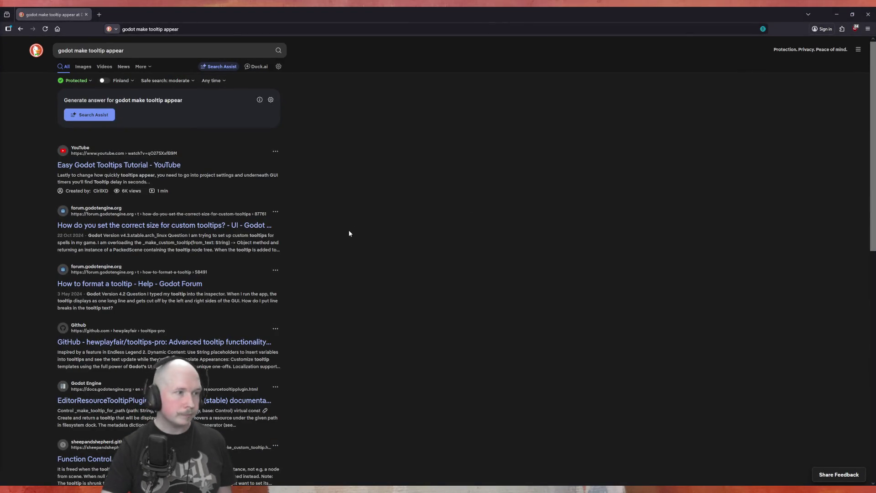
click(69, 226)
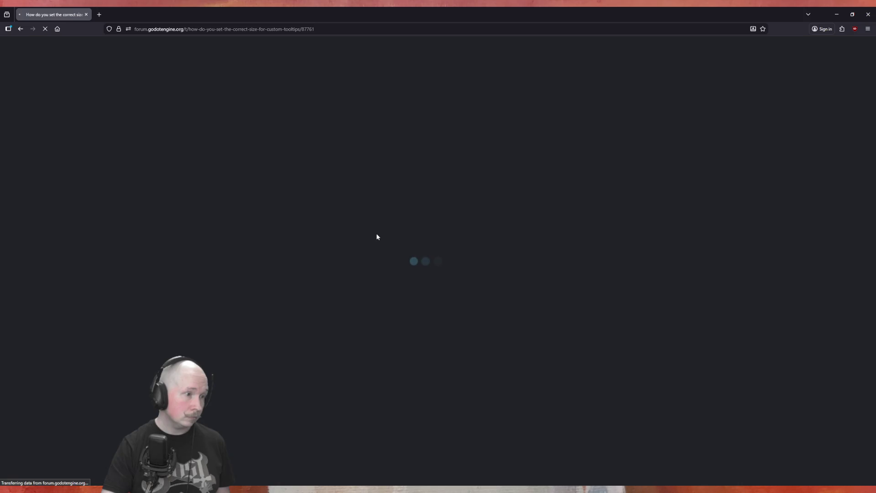
click(20, 29)
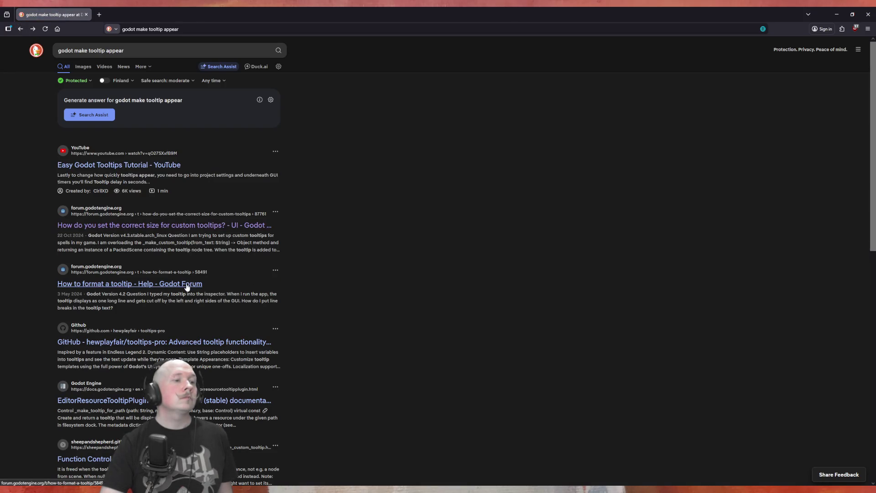
click(211, 225)
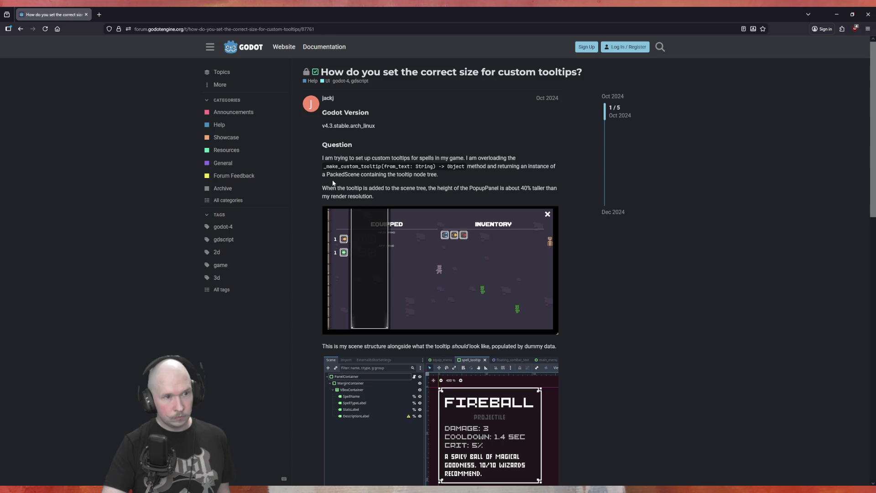
scroll(320, 188, down, 3)
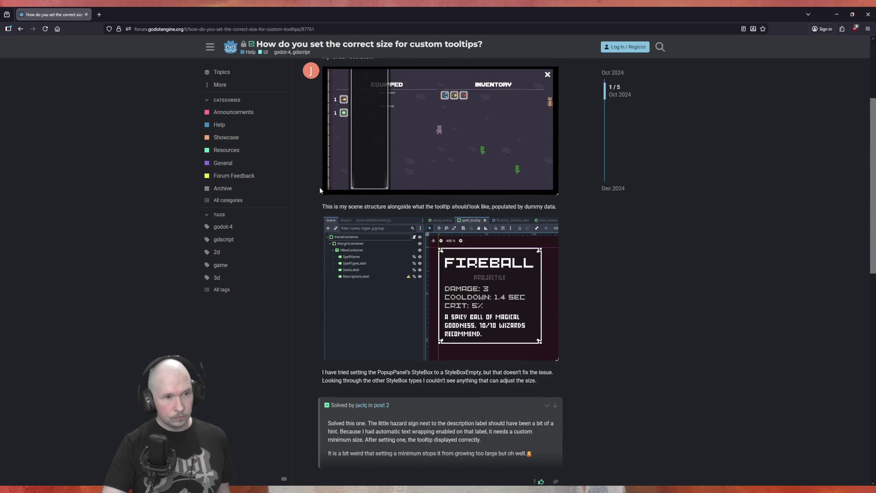
scroll(320, 187, down, 4)
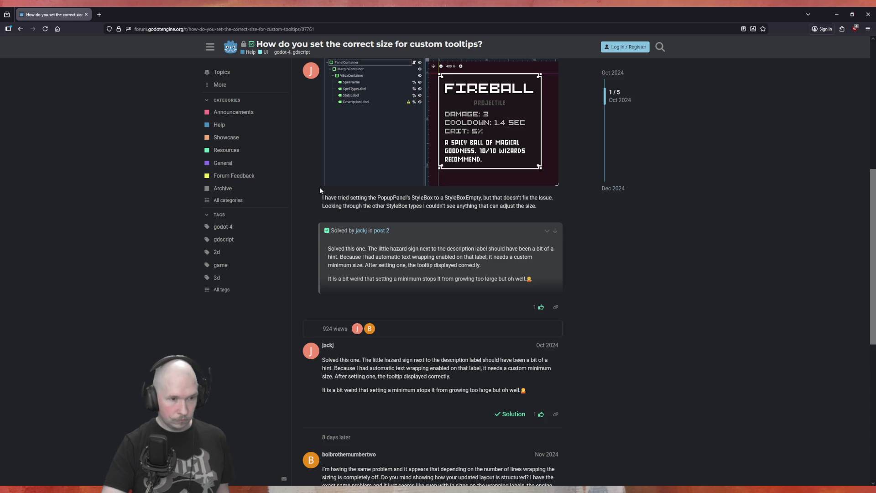
scroll(320, 188, down, 2)
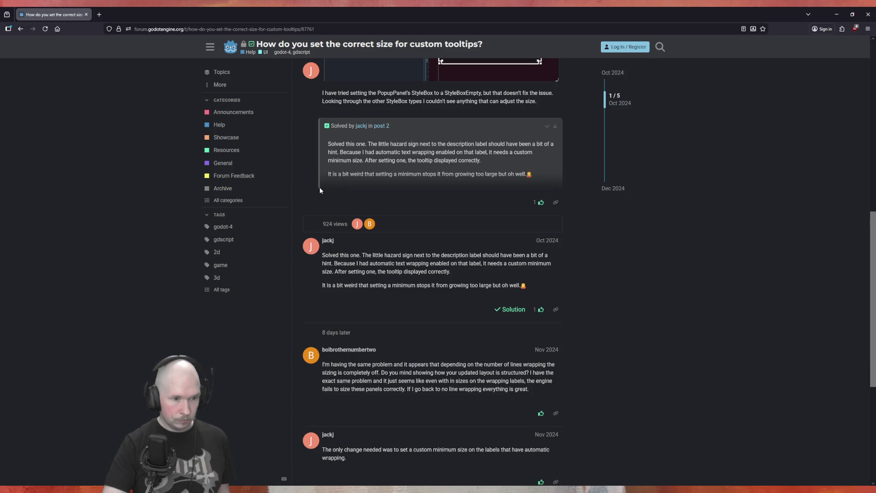
scroll(320, 189, down, 2)
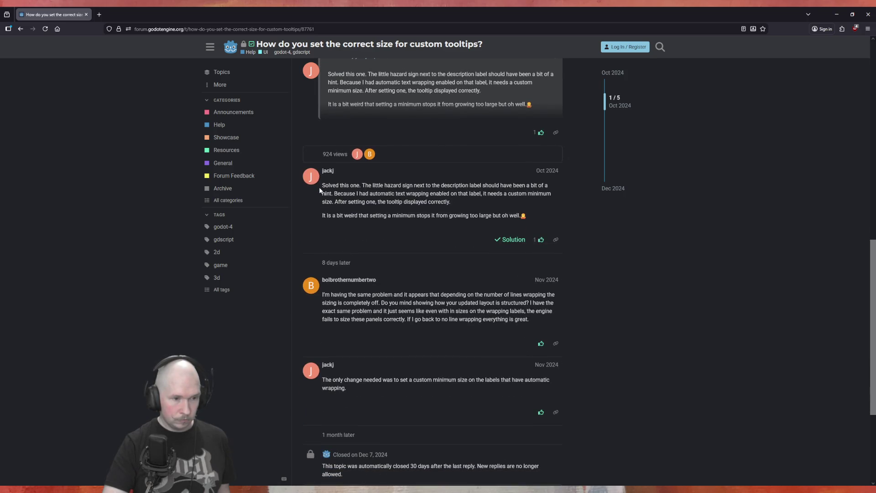
scroll(319, 189, down, 2)
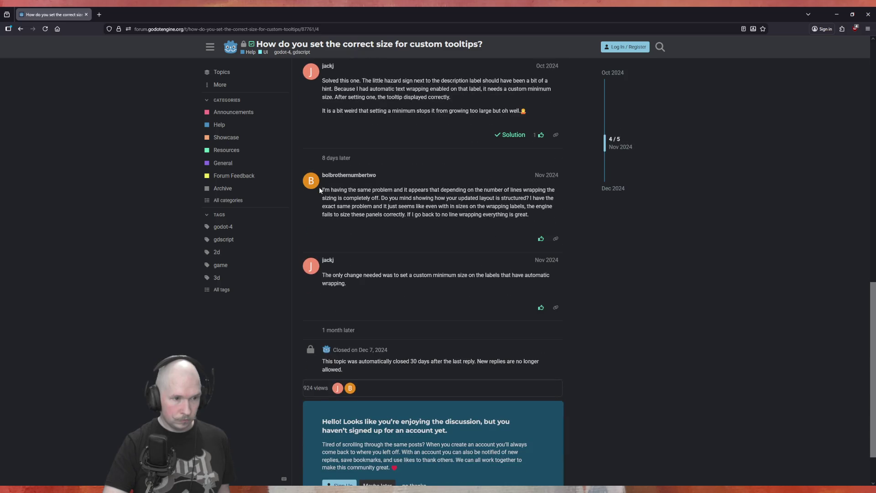
scroll(319, 189, up, 8)
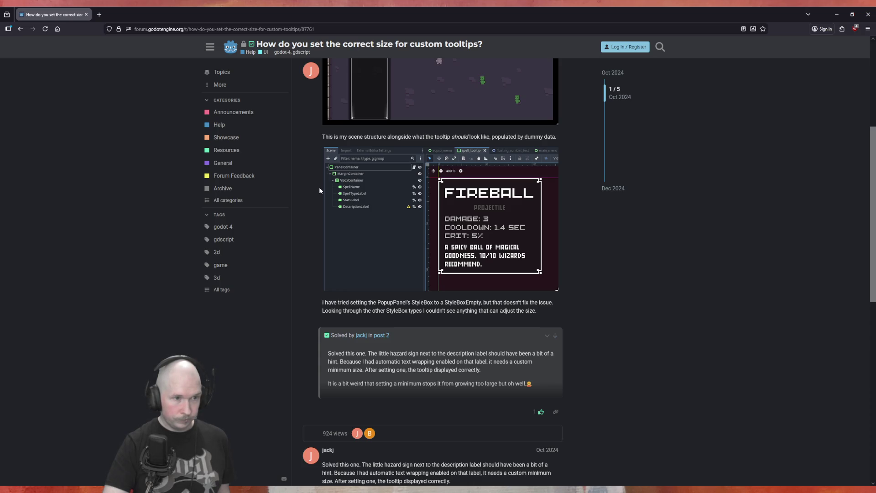
scroll(320, 190, up, 5)
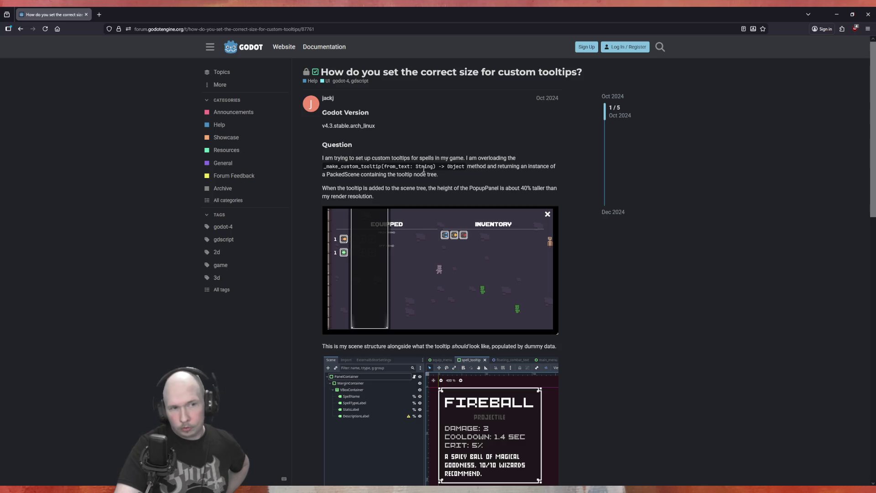
click(22, 28)
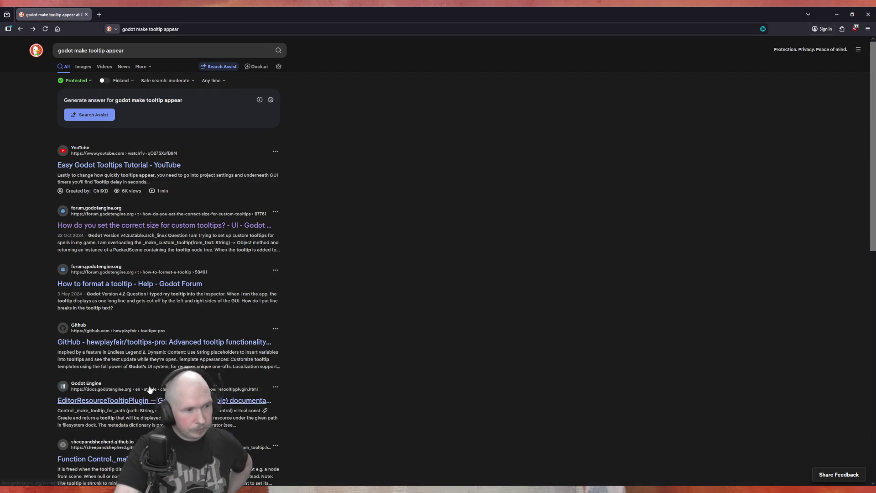
- Follow the 'How to format a tooltip' thread's docs link to the Control get_tooltip() reference
click(205, 342)
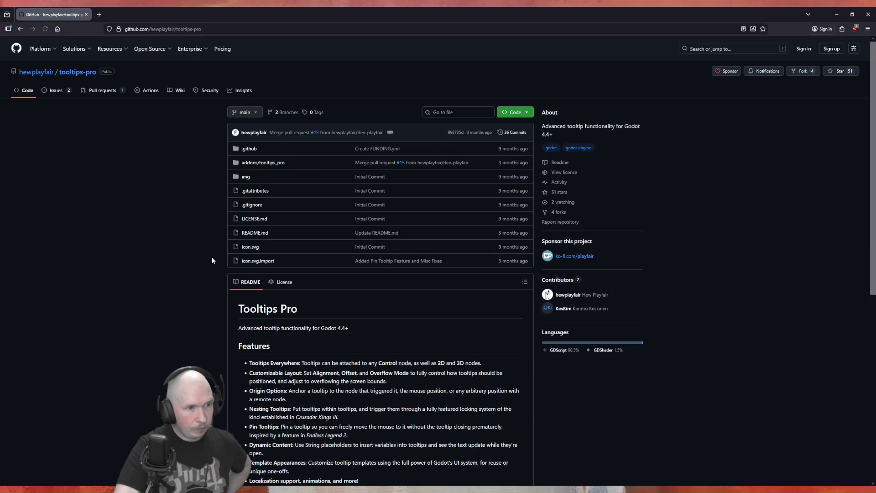
key(alt+Left)
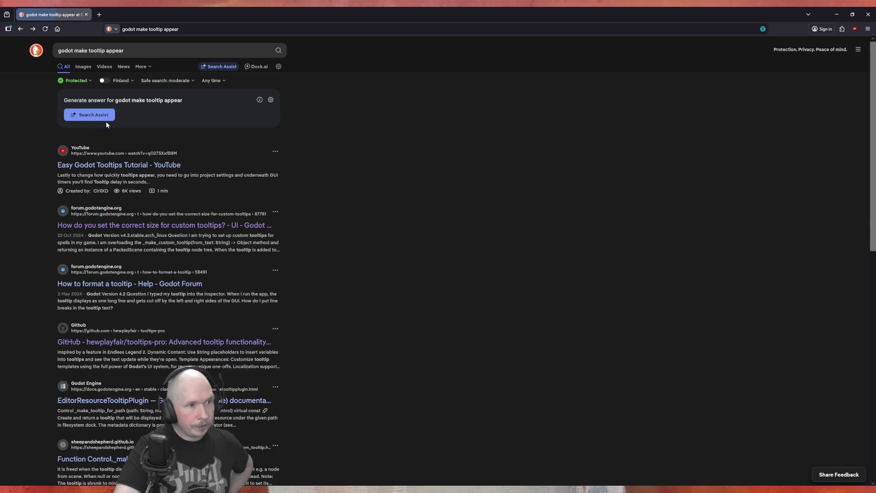
click(324, 284)
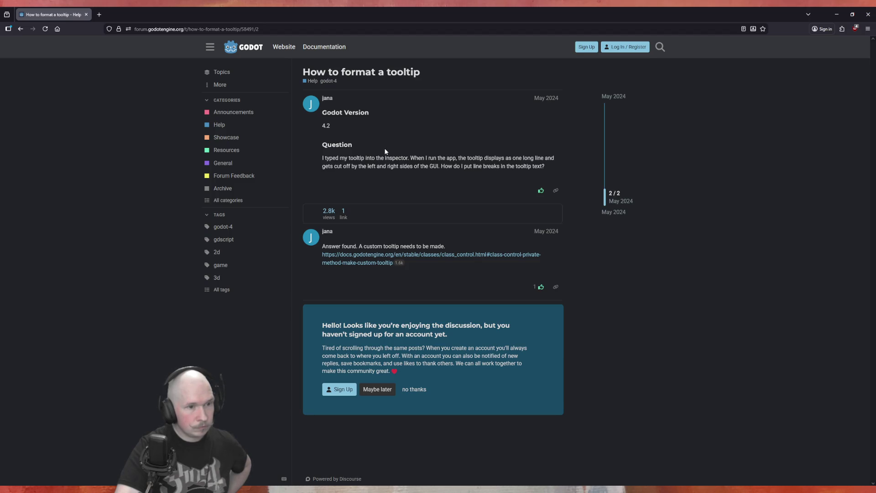
click(364, 264)
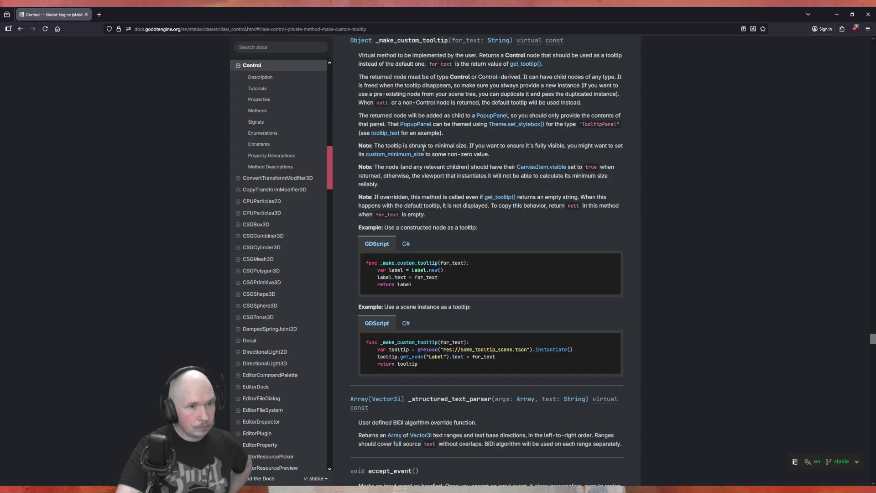
scroll(429, 310, up, 5)
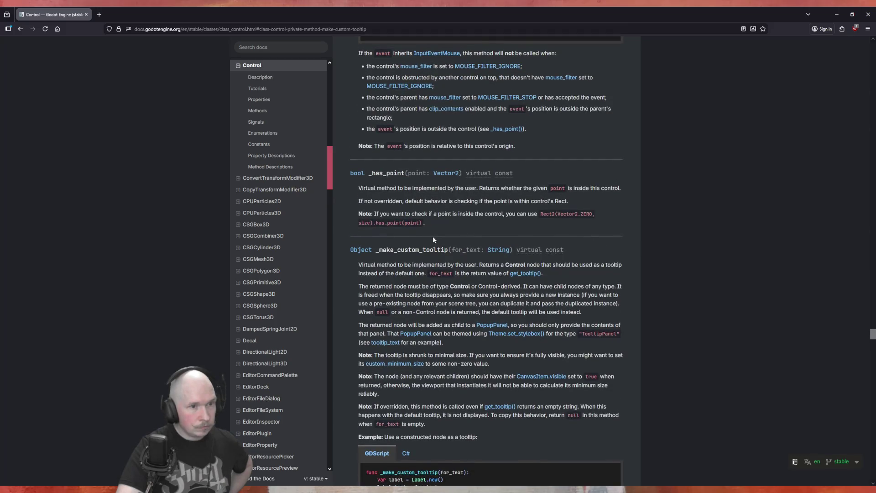
scroll(432, 236, down, 3)
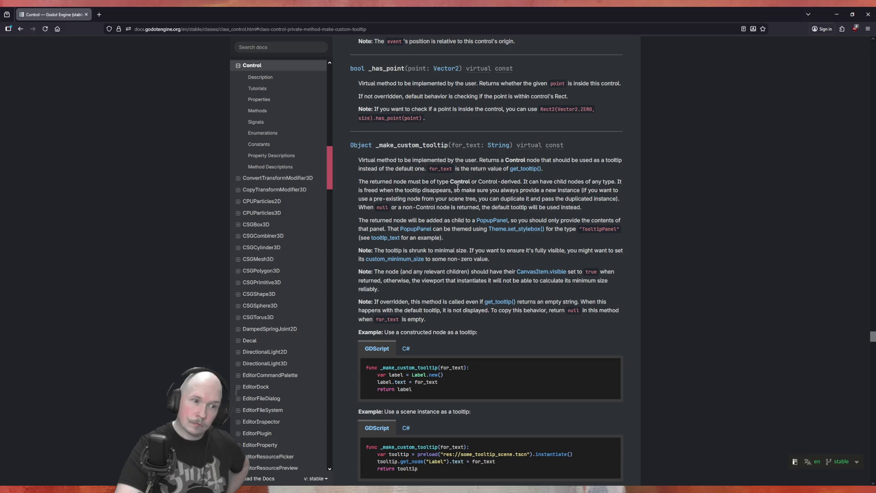
click(525, 169)
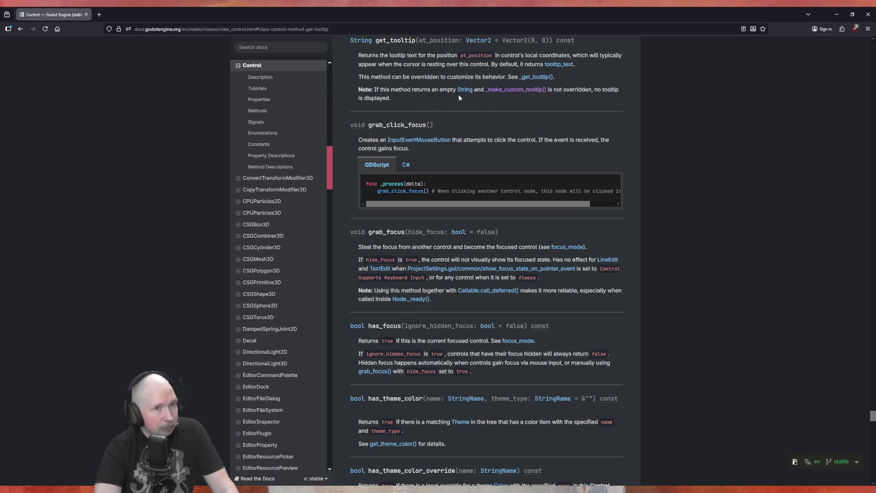
scroll(442, 107, up, 2)
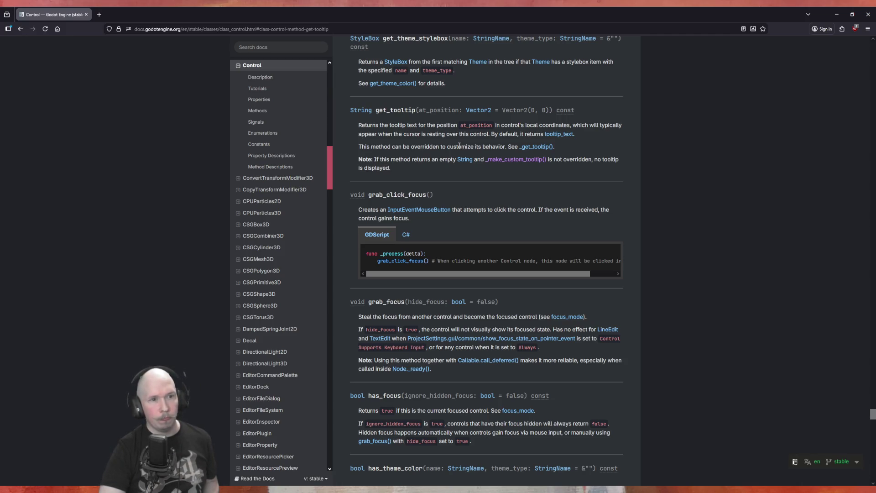
key(alt+Tab)
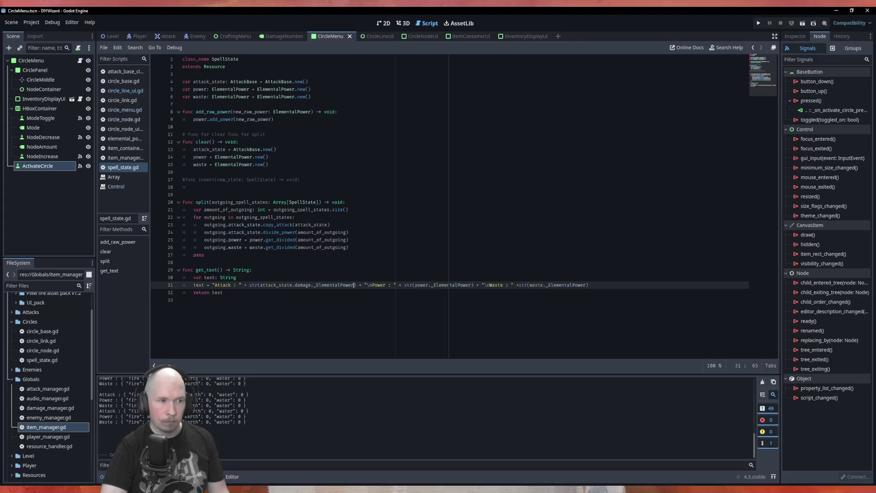
- In circle_line_ui.gd, add a get_tooltip() call after the tooltip_text assignment
click(131, 91)
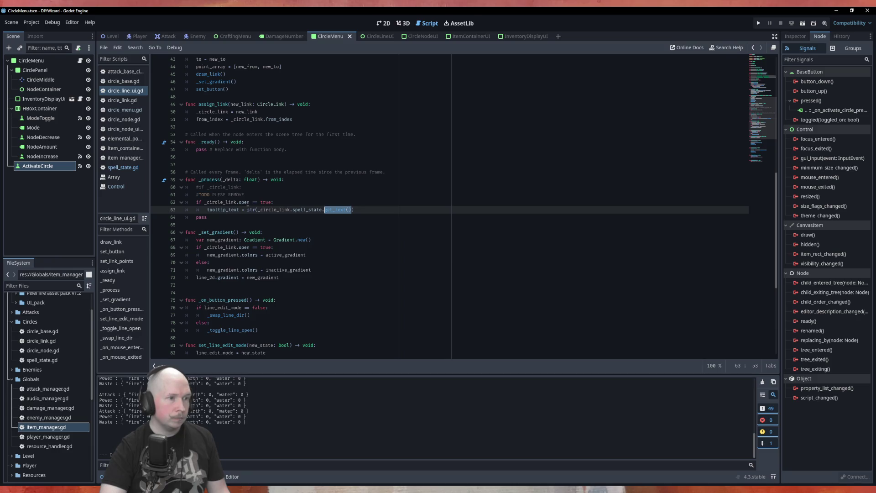
scroll(312, 270, down, 5)
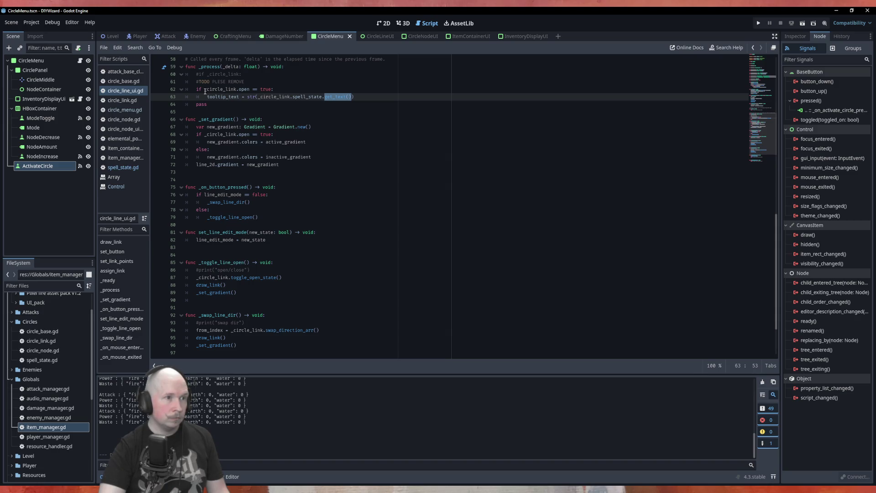
click(364, 98)
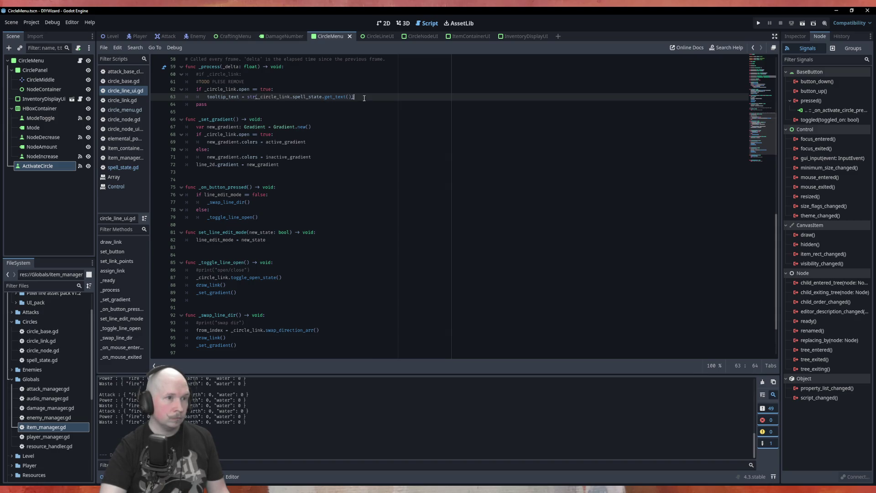
key(Return)
text(get)
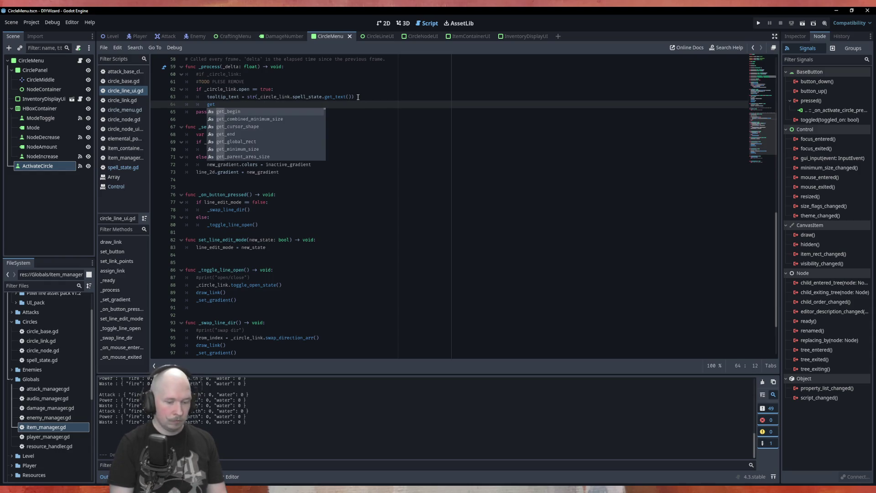
text(_t)
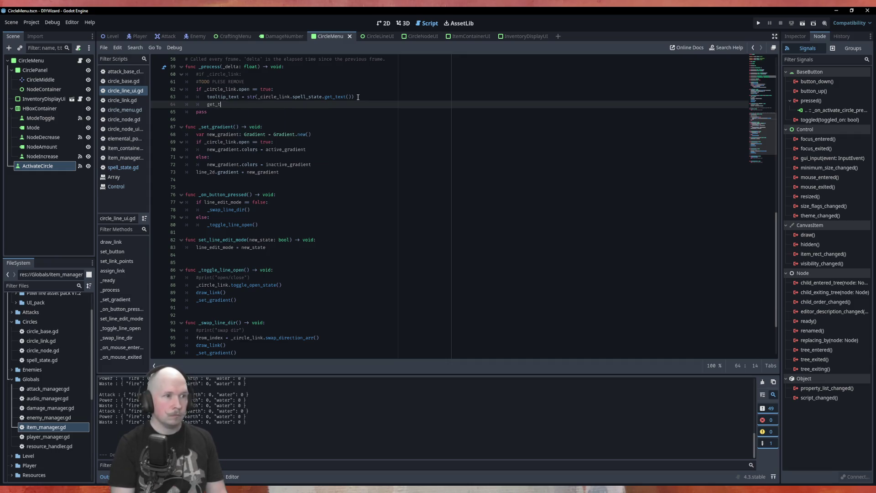
text(oo)
key(Return)
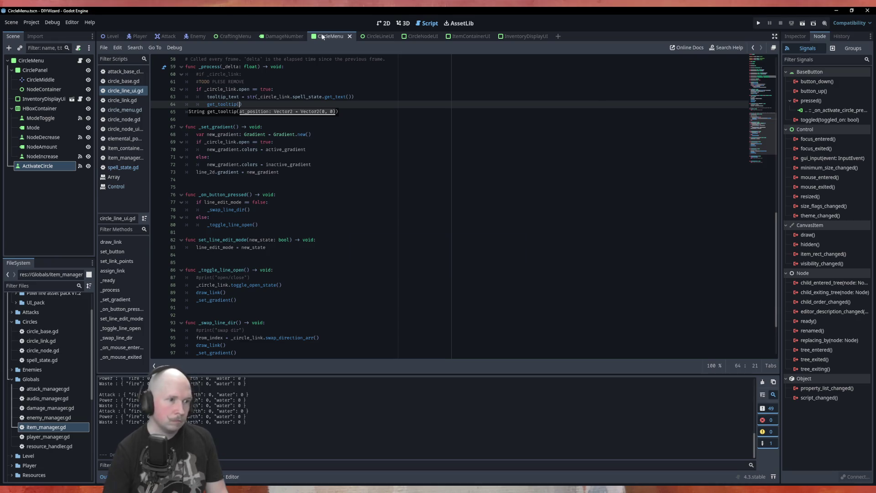
- Wrap print(get_tooltip()) in _on_mouse_entered inside the open-link check, save, and run the game
scroll(323, 261, down, 3)
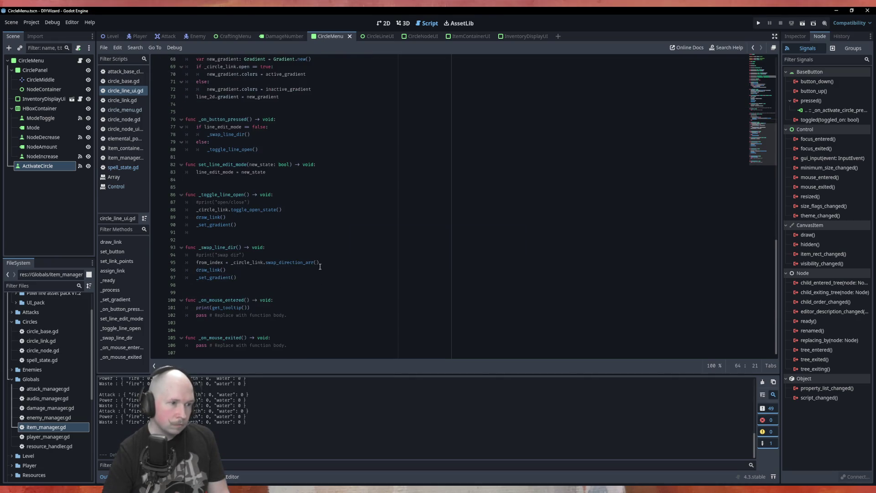
click(301, 301)
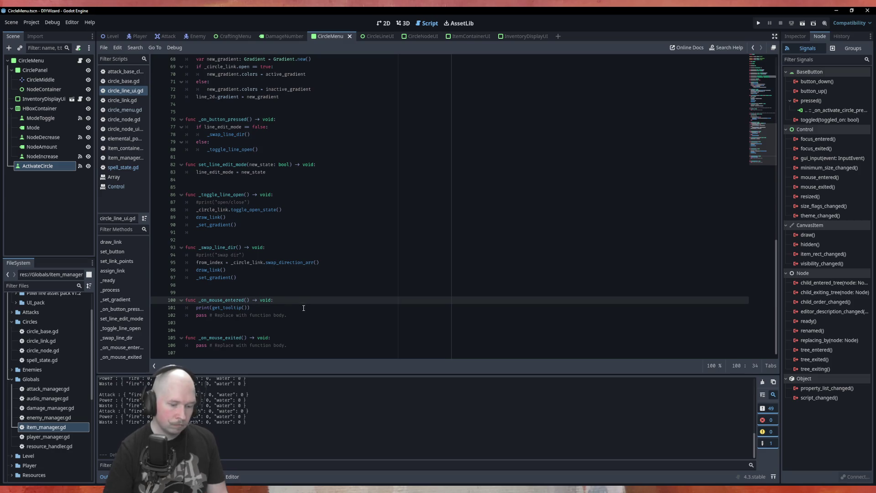
key(Return)
scroll(280, 241, up, 6)
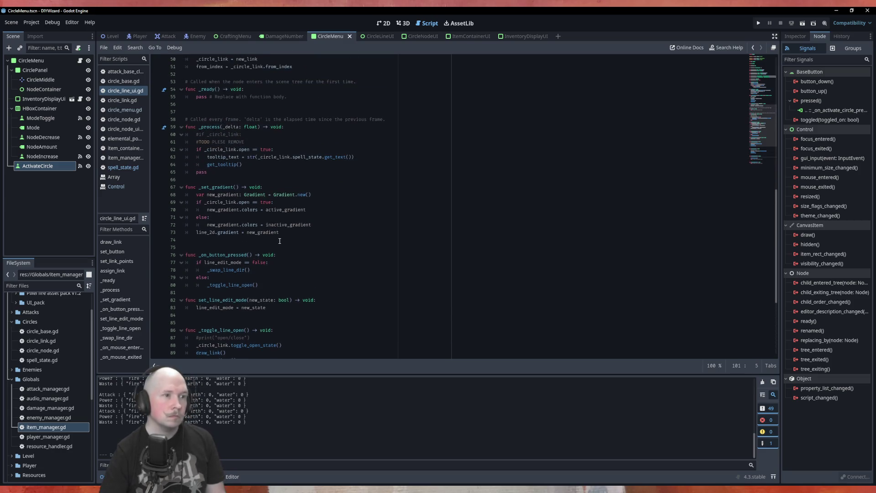
drag(276, 150, 184, 151)
key(ctrl+c)
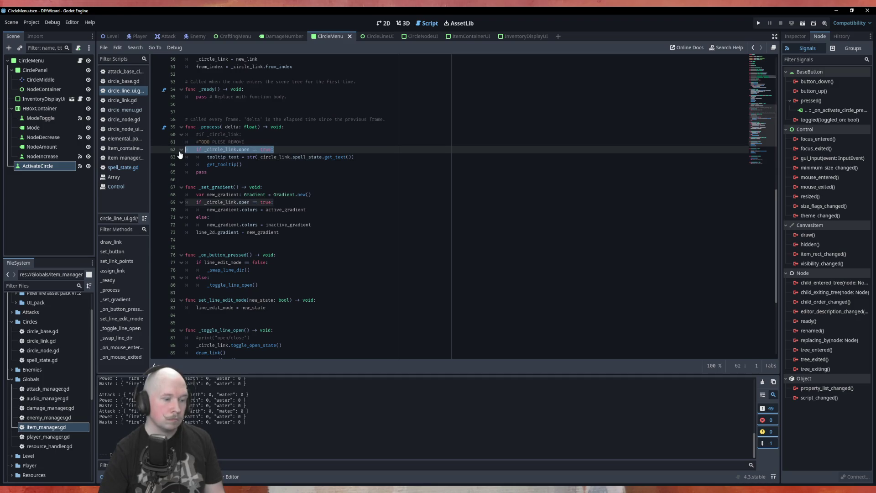
scroll(292, 255, down, 6)
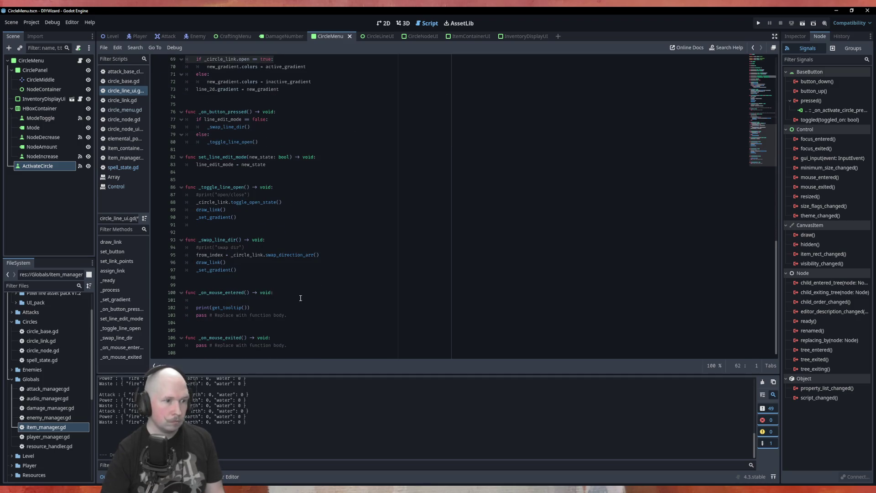
click(301, 300)
key(ctrl+v)
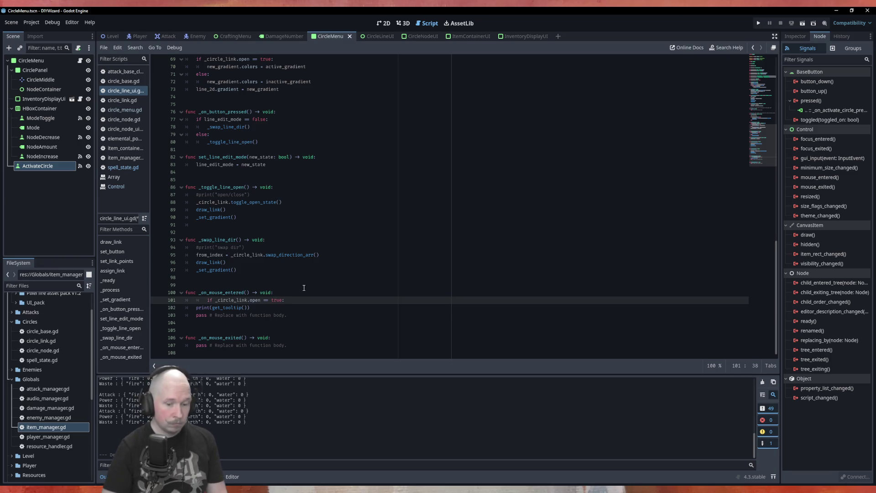
key(Down)
key(Home)
key(Tab)
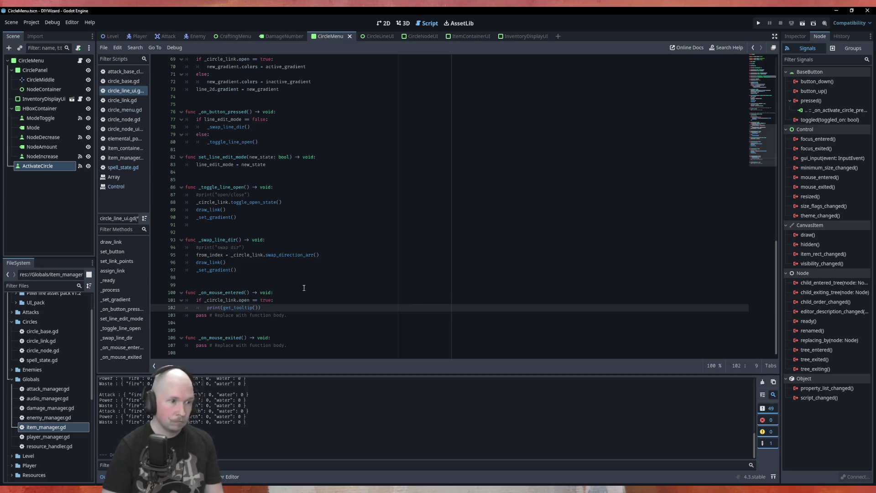
key(ctrl+s)
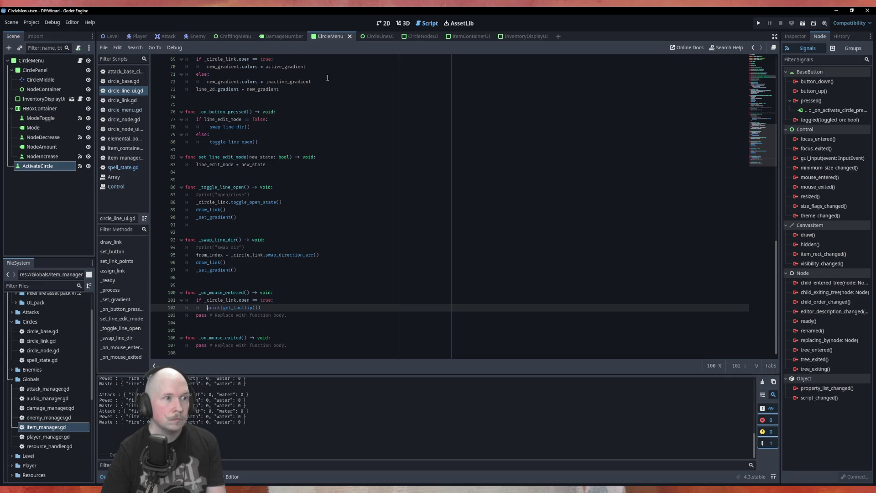
key(F6)
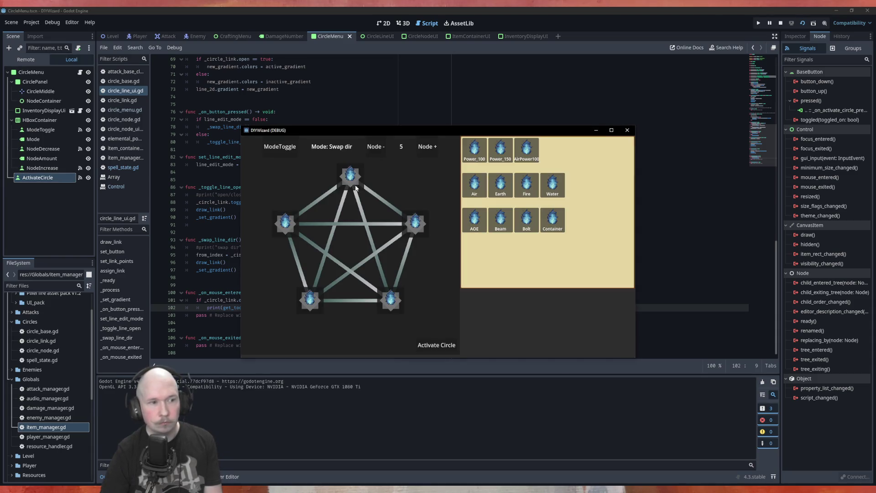
- Open the Power_100–Air and Air–Bolt links, activate the circle, check their tooltips, then close the game
click(275, 147)
click(377, 197)
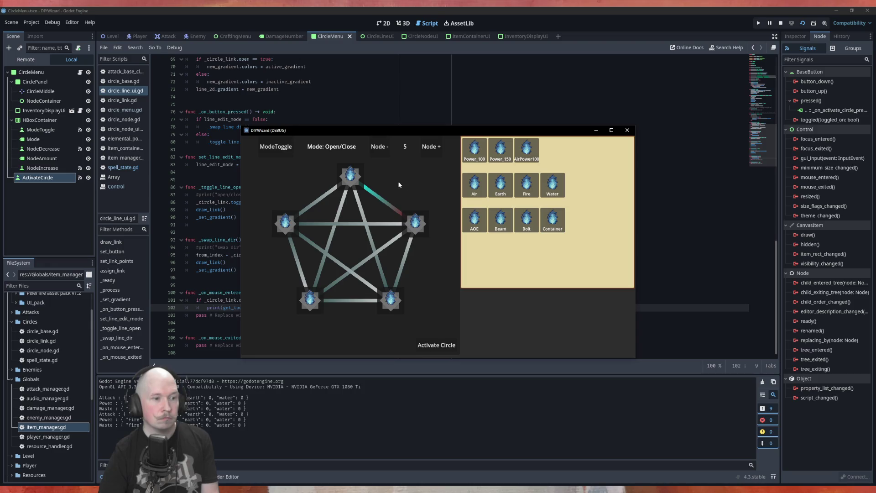
double_click(378, 200)
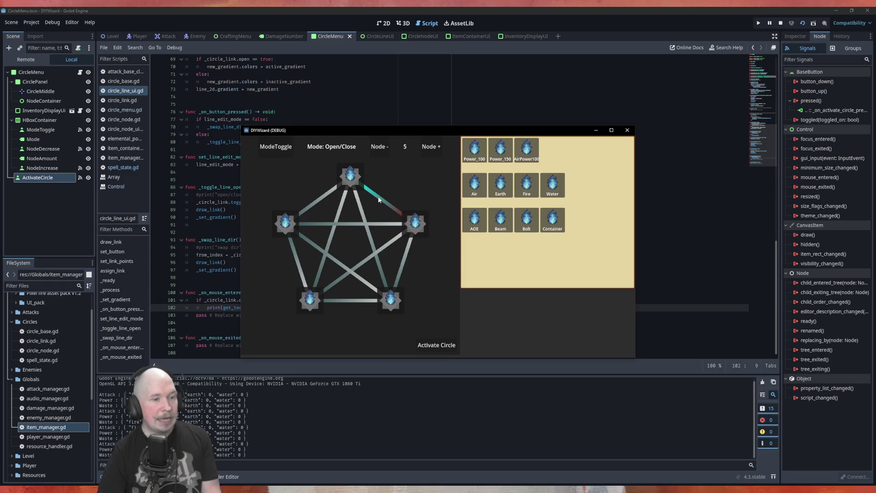
click(403, 262)
click(441, 345)
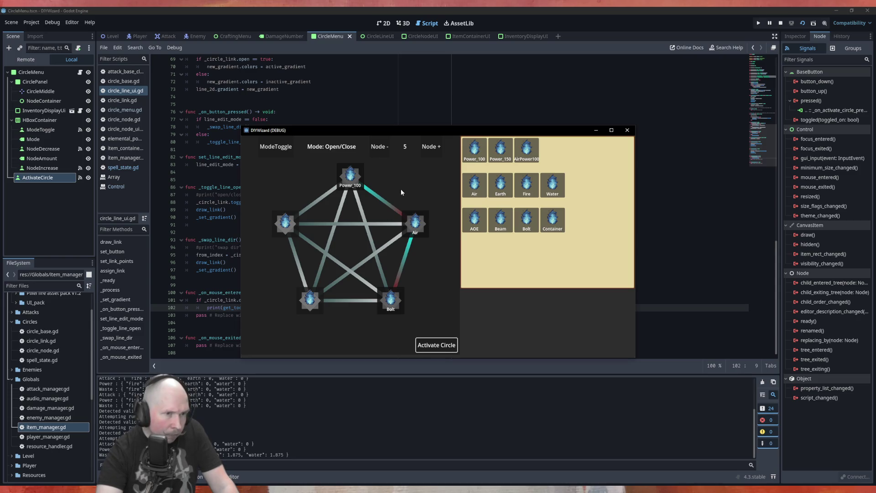
mouse_move(381, 200)
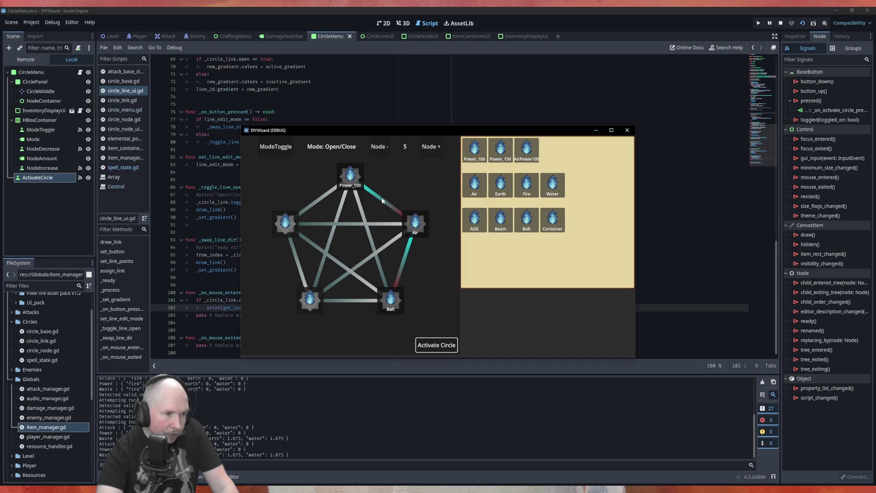
mouse_move(404, 260)
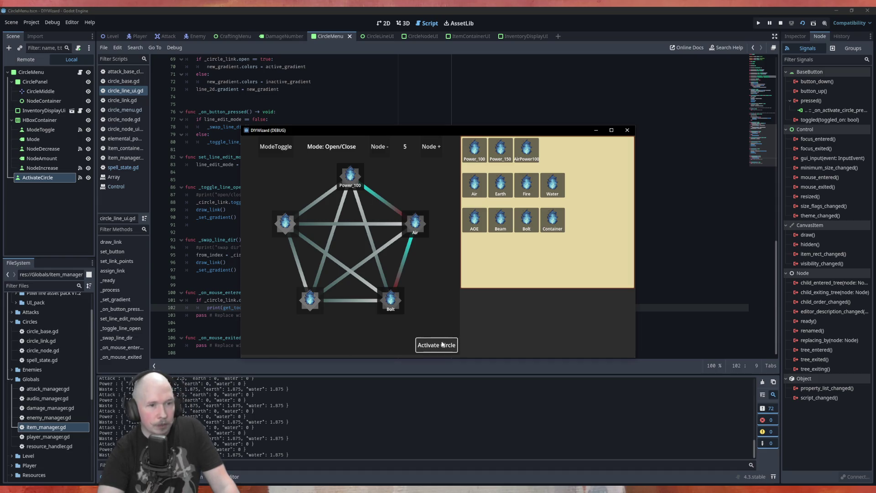
click(627, 131)
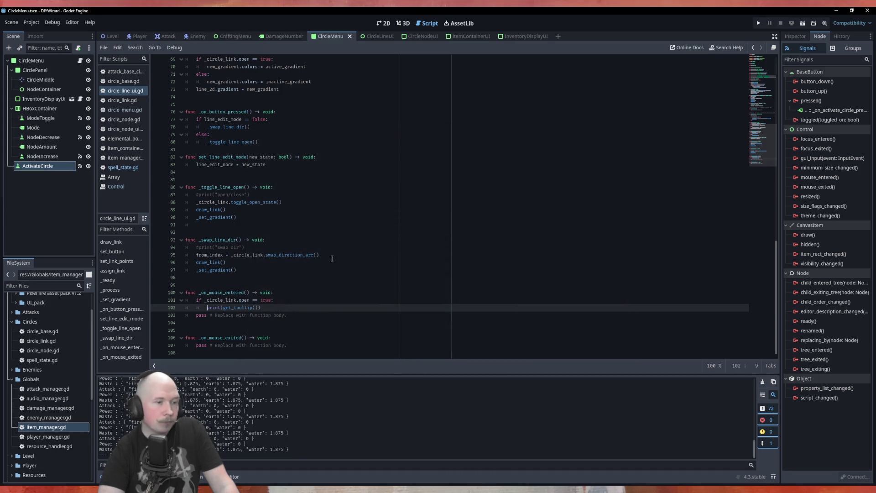
- Review the spell_state handling in circle_link.gd, then switch to circle_menu.gd
scroll(326, 306, up, 10)
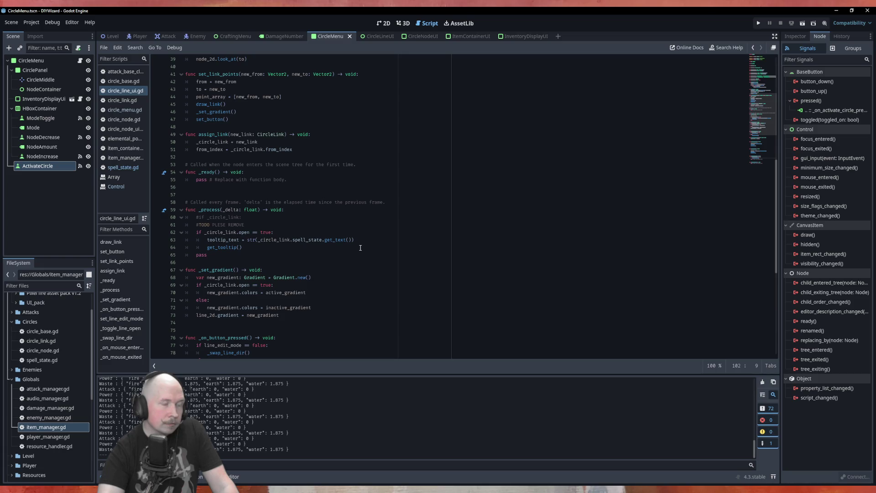
scroll(360, 247, up, 6)
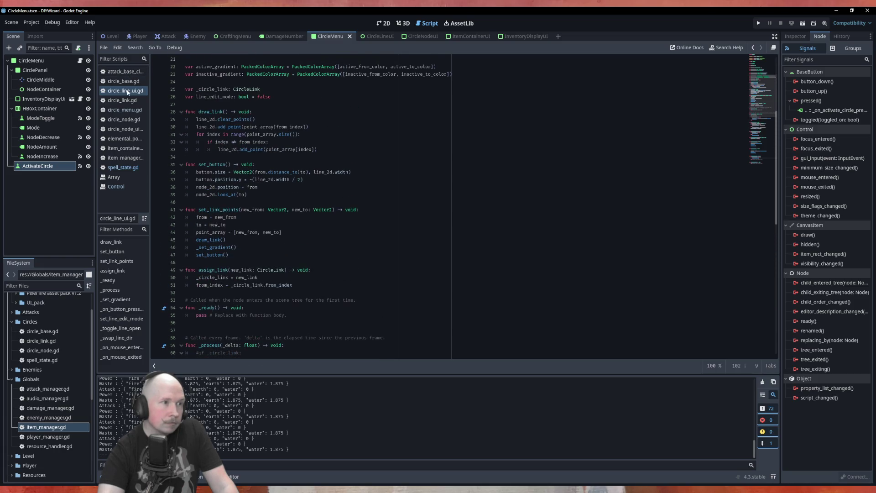
click(130, 103)
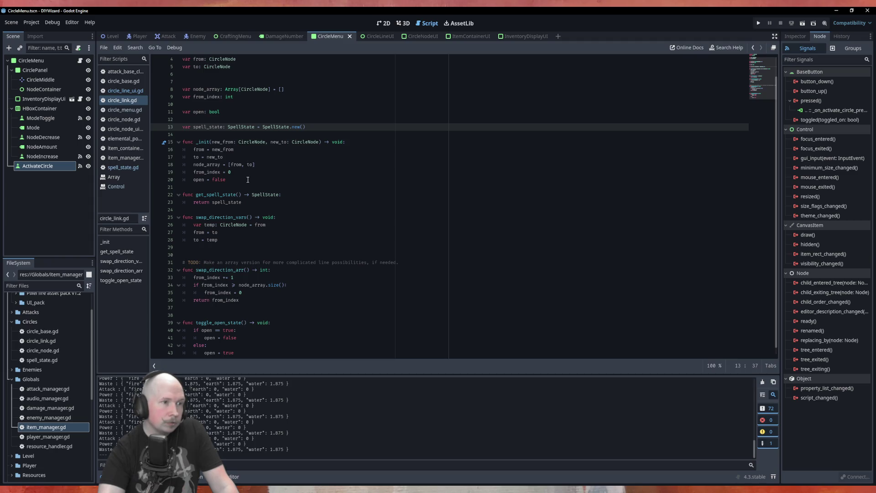
scroll(265, 179, down, 1)
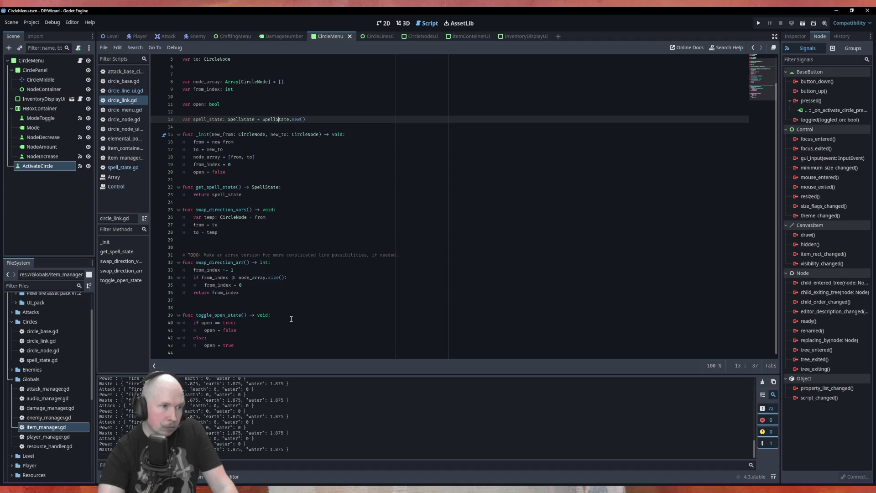
scroll(309, 223, up, 2)
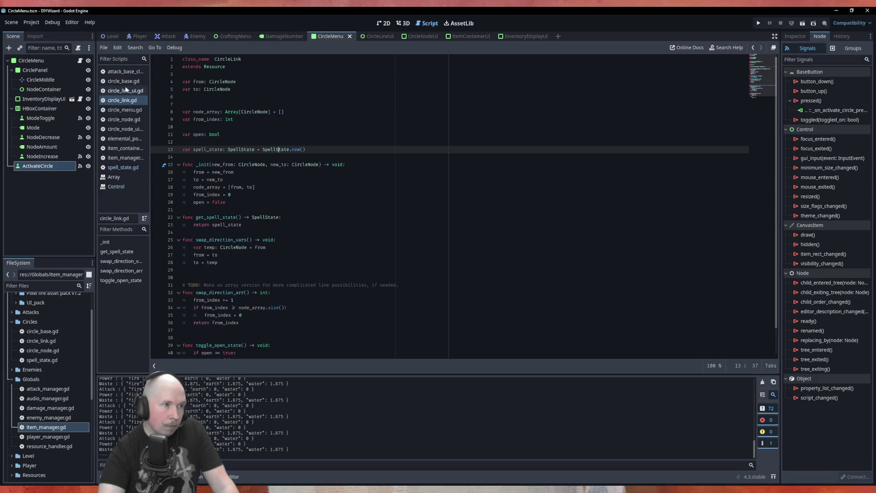
click(124, 109)
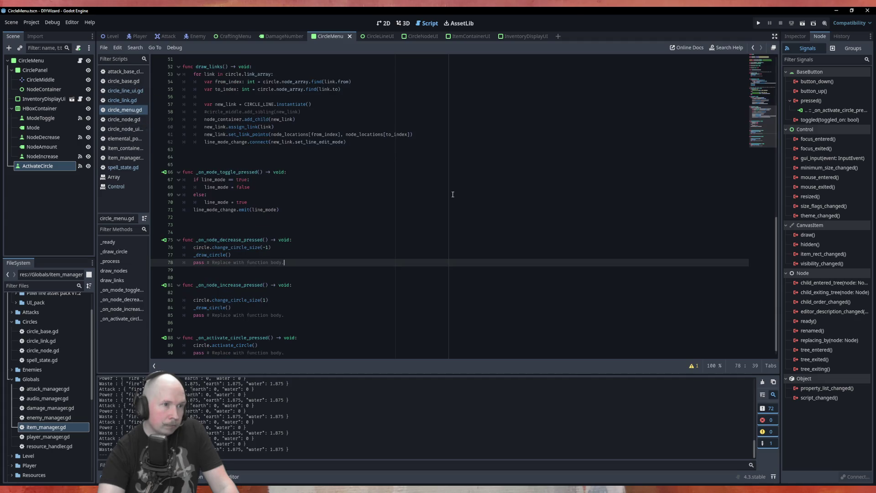
click(353, 217)
scroll(352, 274, down, 1)
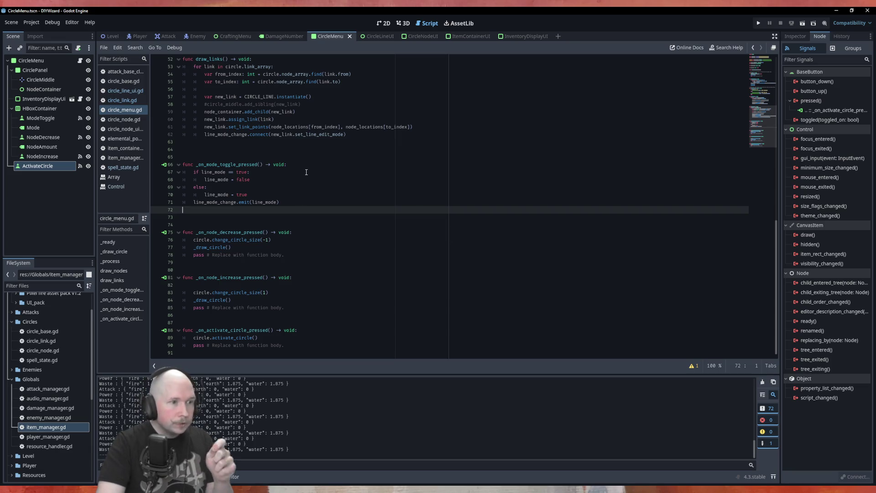
scroll(313, 179, up, 8)
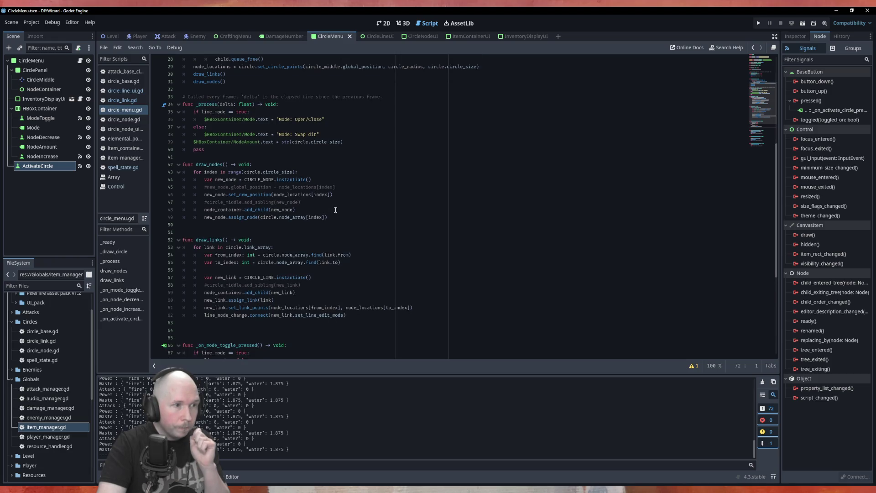
scroll(401, 224, up, 9)
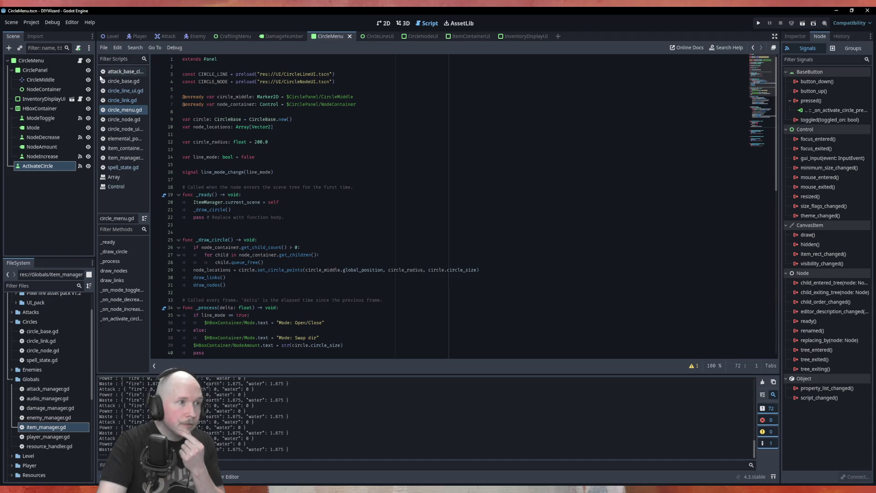
- In circle_base.gd, delete the '#= incoming_link.to' comment from line 55 and save
click(123, 81)
click(116, 290)
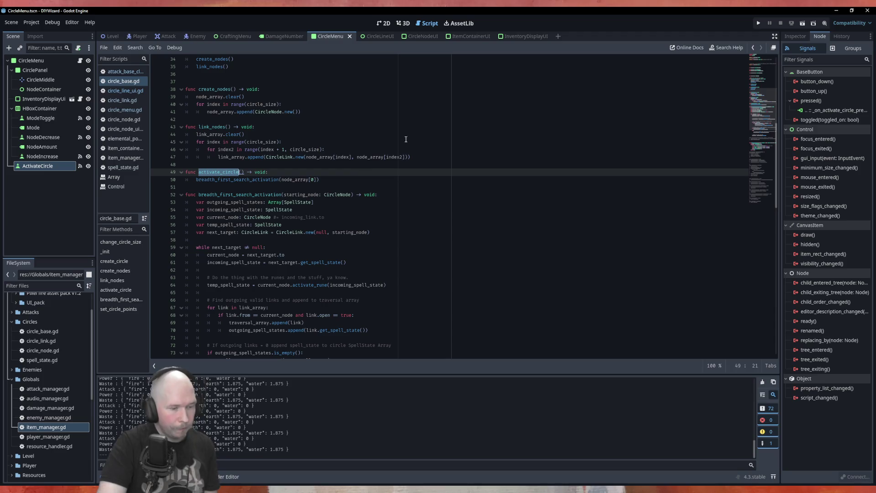
scroll(397, 139, up, 7)
scroll(397, 139, down, 11)
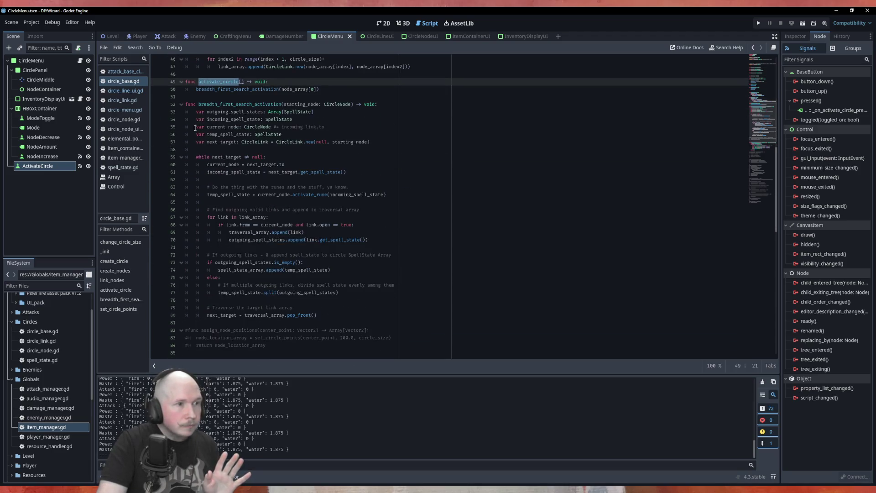
scroll(279, 91, down, 1)
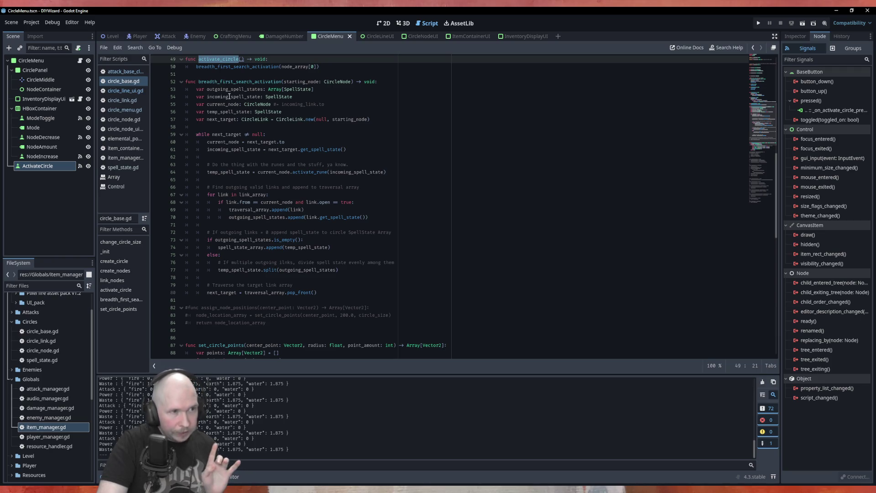
double_click(281, 97)
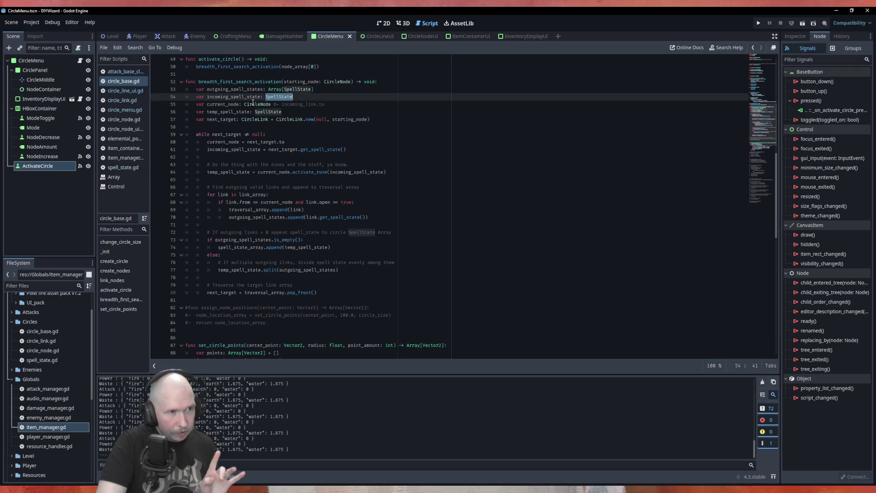
double_click(253, 104)
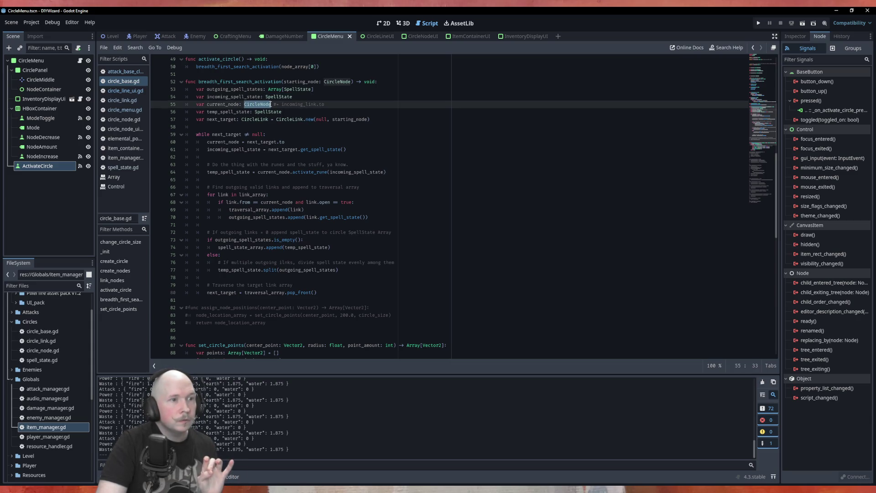
mouse_move(272, 104)
mouse_down()
mouse_move(321, 104)
mouse_move(244, 104)
mouse_up()
drag(324, 104, 270, 104)
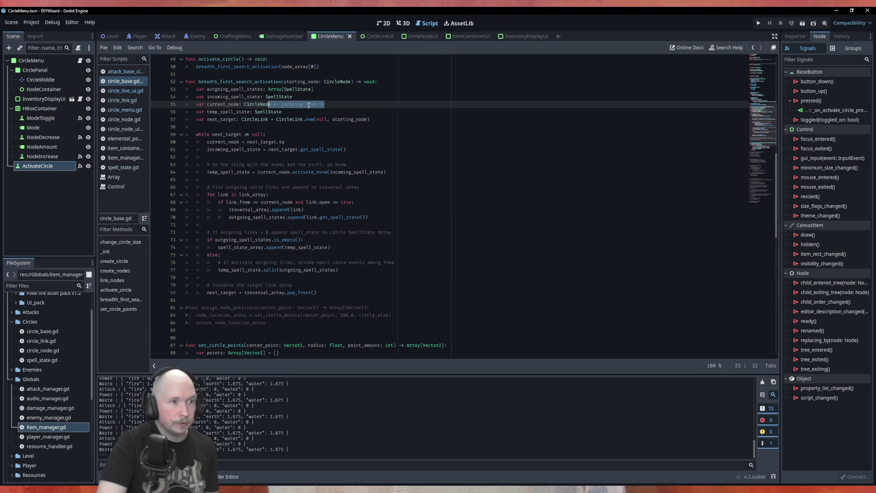
key(Delete)
key(ctrl+s)
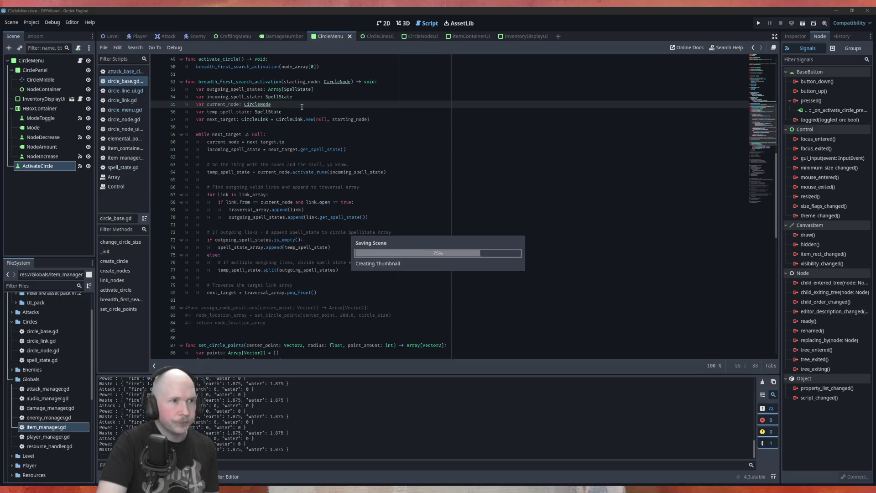
- Trace temp_spell_state into activate_rune and follow it to circle_node.gd and RuneBase's definition
double_click(235, 112)
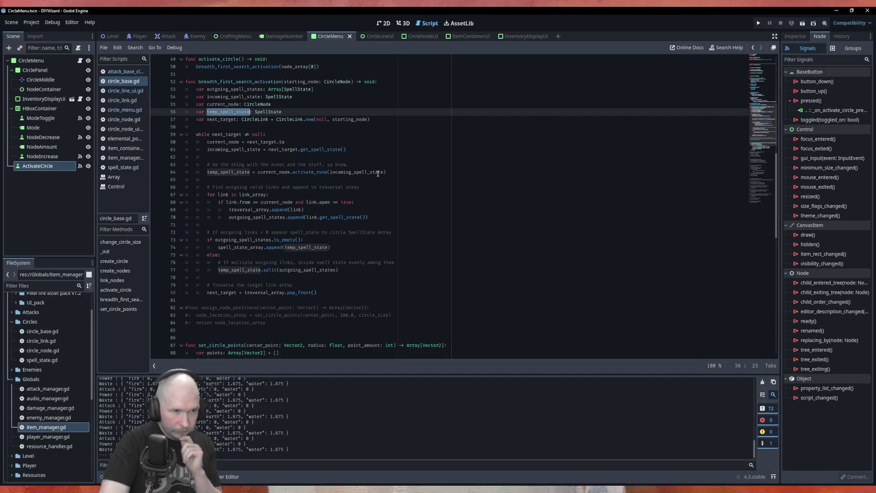
double_click(377, 173)
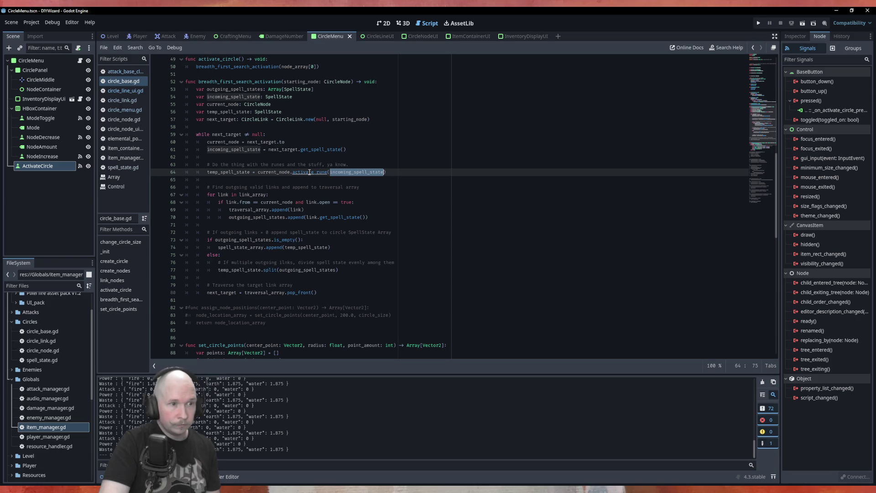
ctrl+click(309, 172)
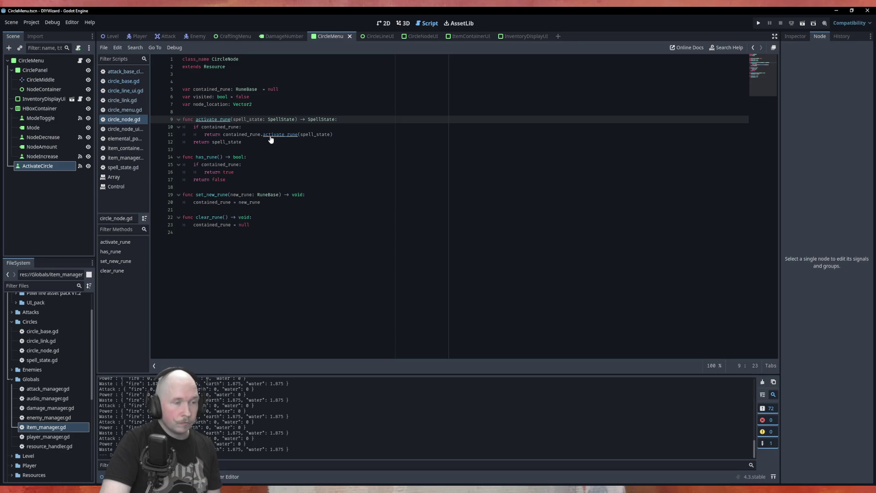
ctrl+click(271, 135)
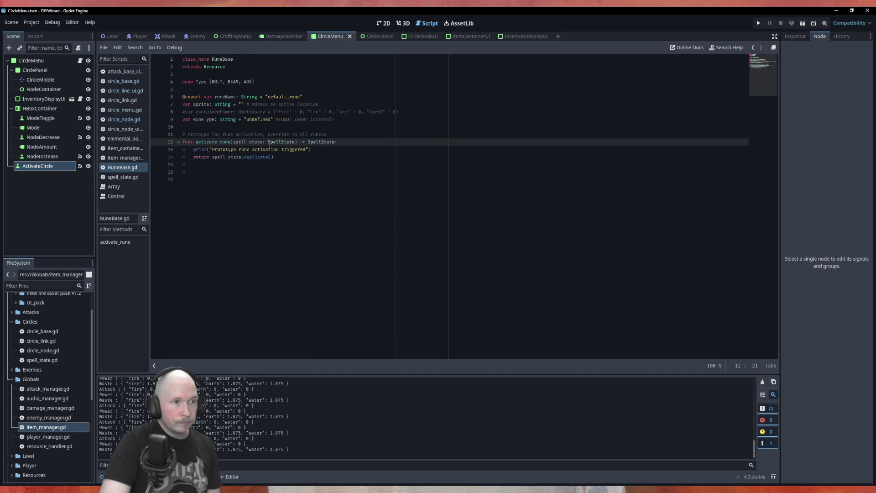
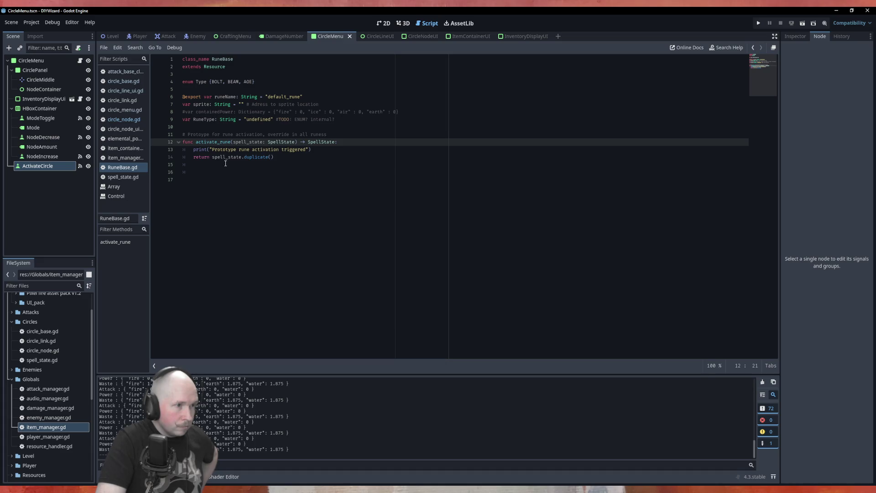
- Open power_source_class.gd from the Runes folder in the FileSystem dock
scroll(37, 392, down, 5)
click(12, 367)
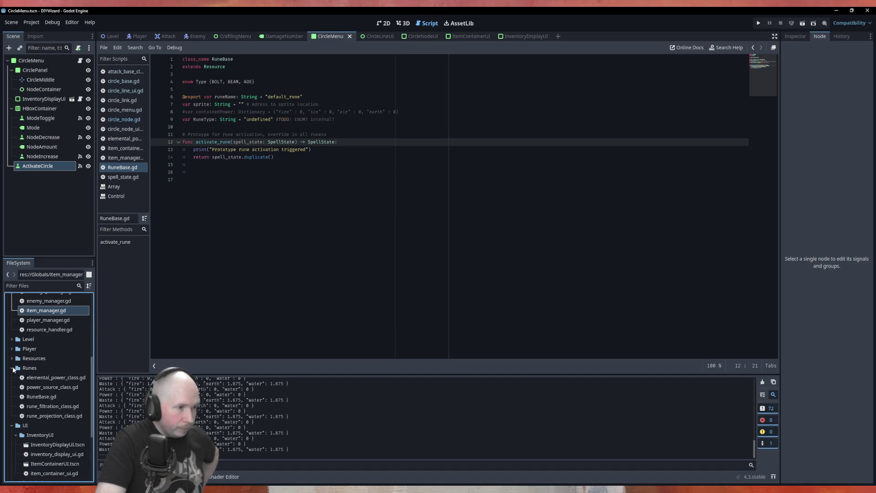
click(35, 408)
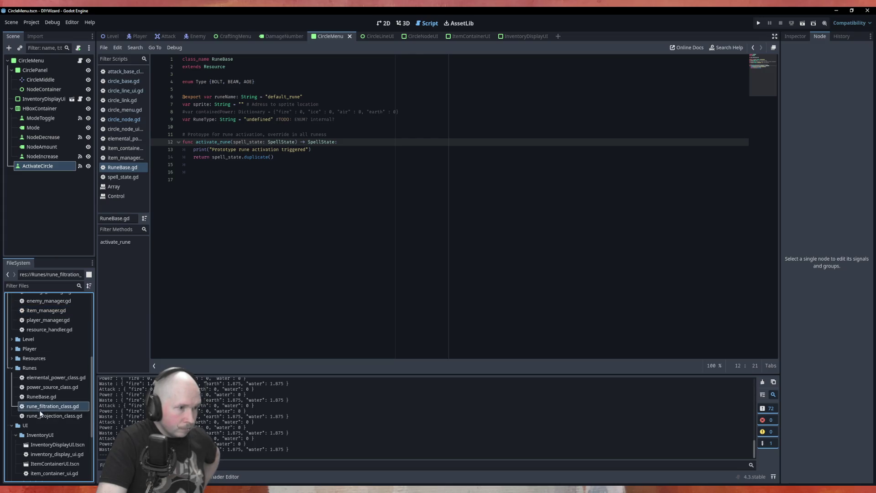
double_click(64, 388)
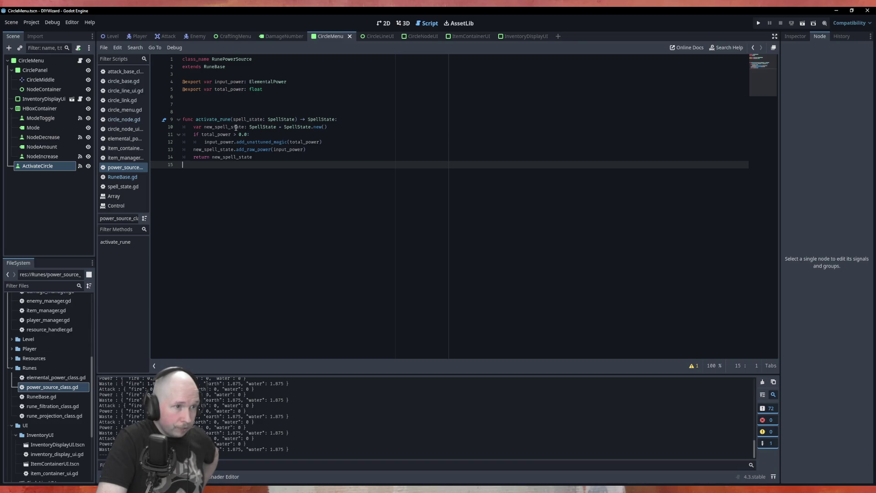
- Highlight the new_spell_state and spell_state uses in activate_rune
double_click(237, 128)
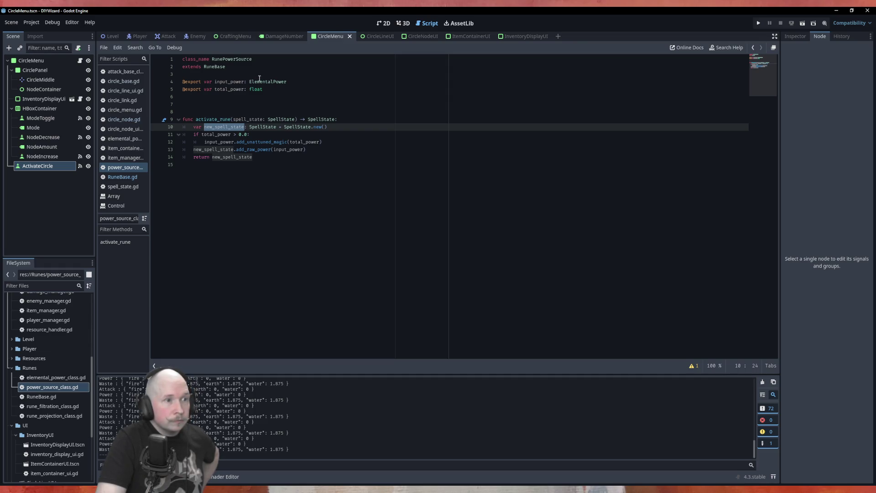
click(251, 157)
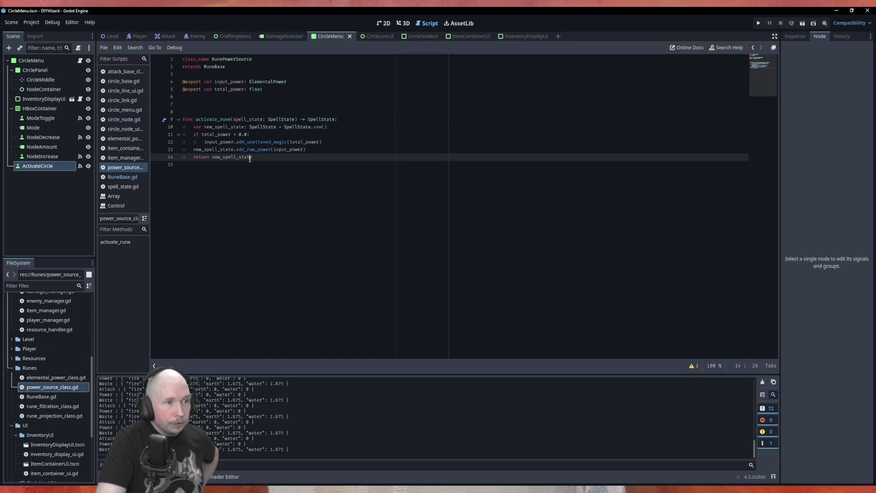
double_click(248, 119)
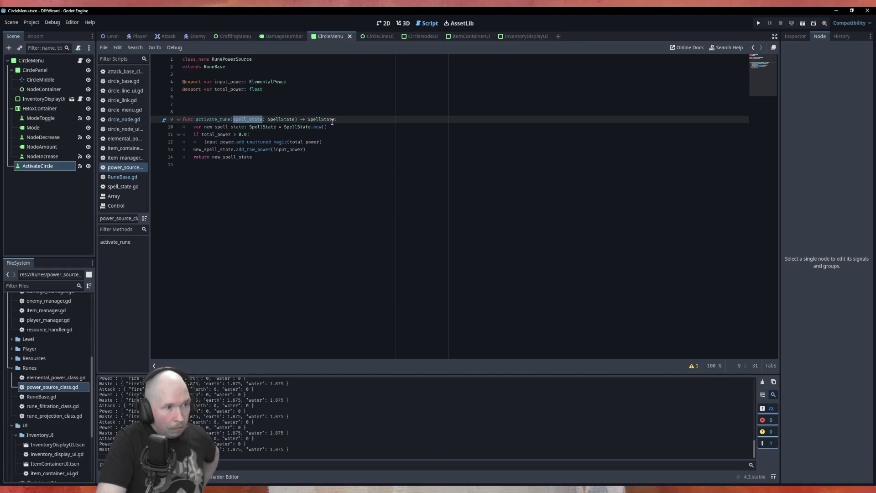
- Open rune_filtration_class.gd and highlight the spell_state parameter in its activate_rune
double_click(46, 407)
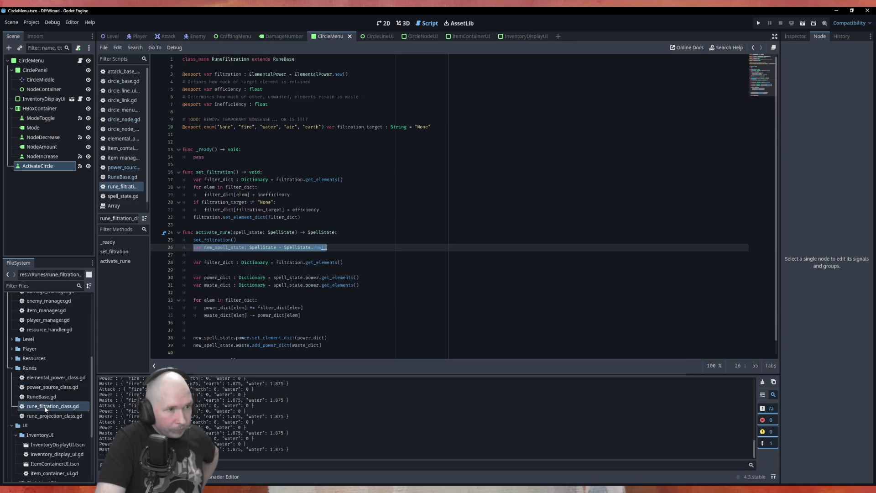
click(232, 228)
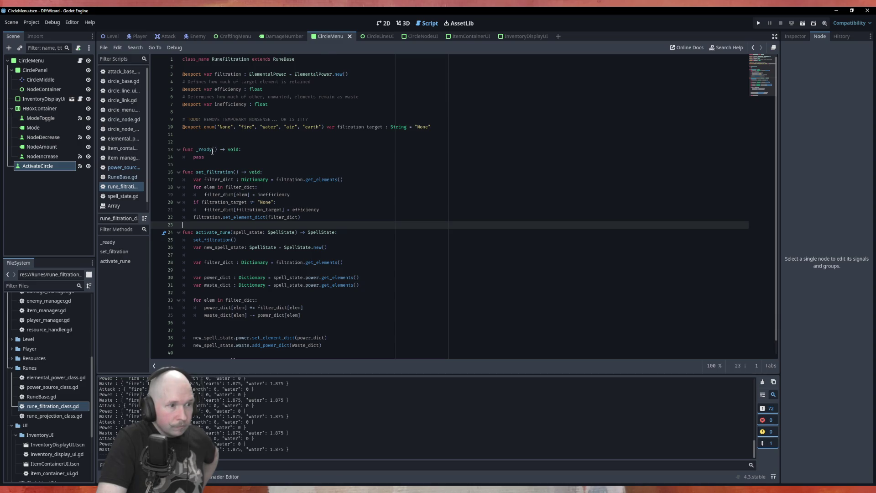
scroll(197, 228, down, 1)
double_click(254, 218)
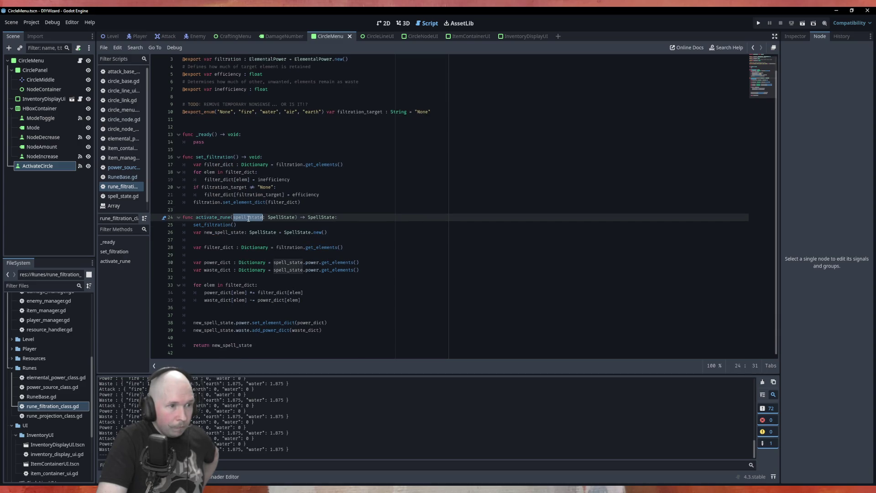
- Highlight new_spell_state and its SpellState.new() creation, then open rune_projection_class.gd
double_click(222, 233)
double_click(317, 233)
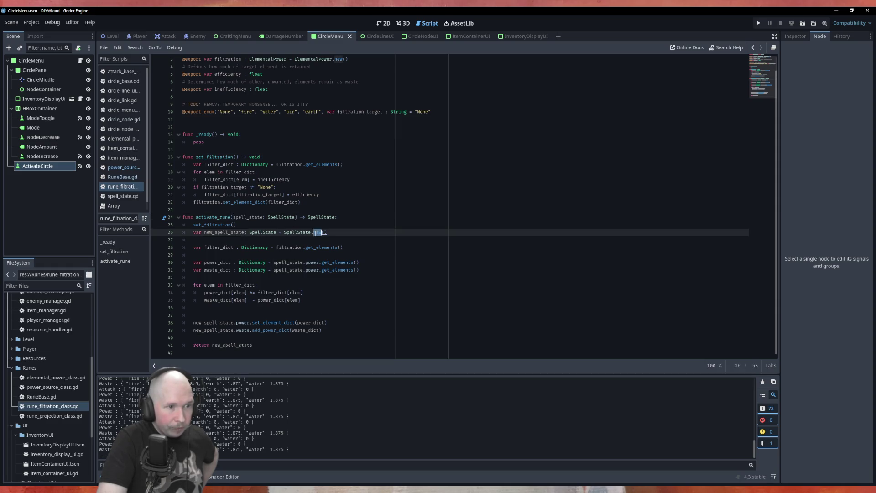
double_click(235, 233)
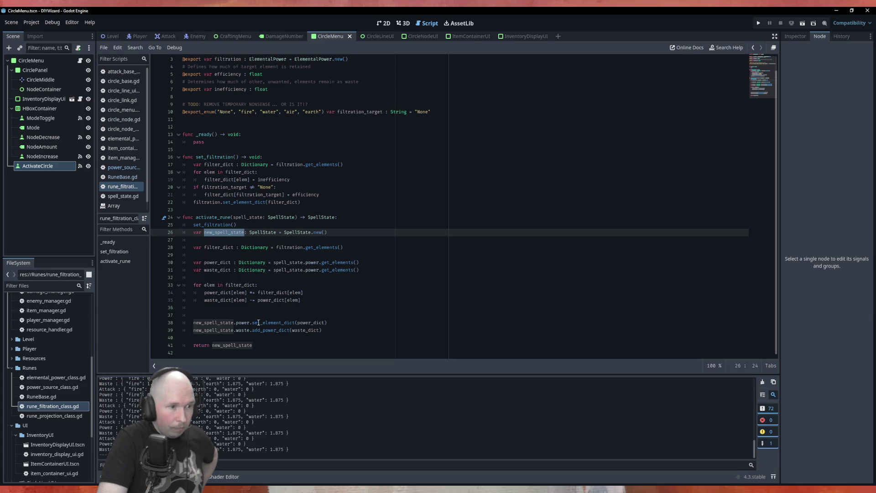
click(50, 418)
double_click(51, 418)
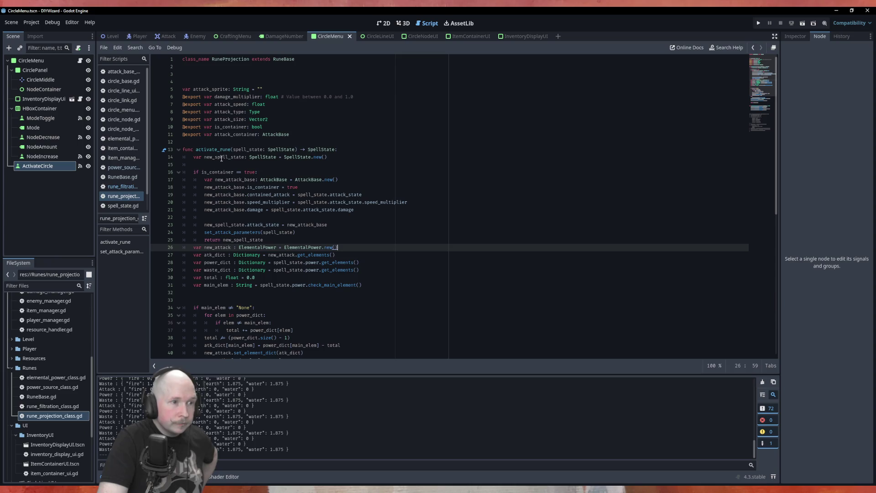
- Highlight spell_state and new_spell_state throughout activate_rune, including the return statement
click(264, 158)
double_click(247, 149)
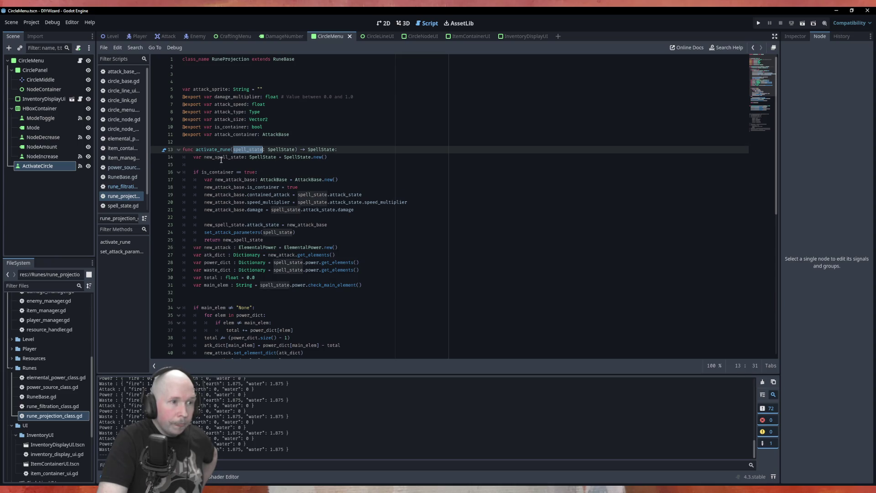
double_click(226, 158)
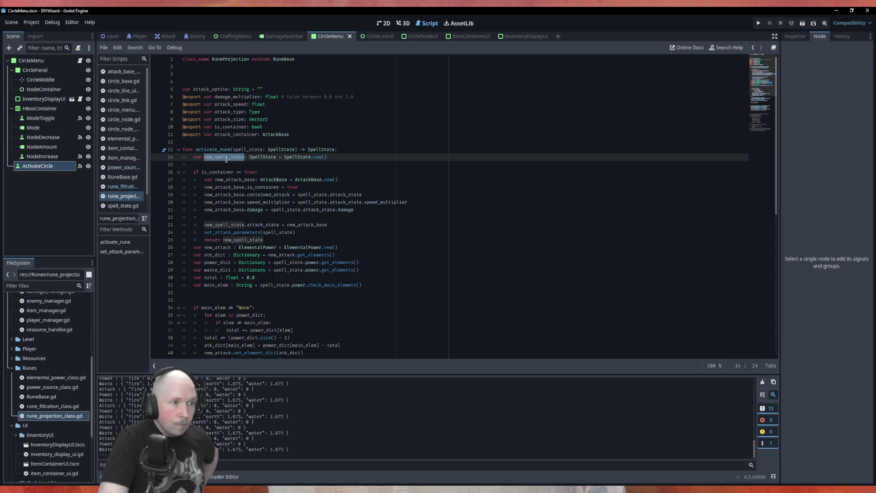
double_click(248, 149)
scroll(344, 225, down, 4)
double_click(227, 322)
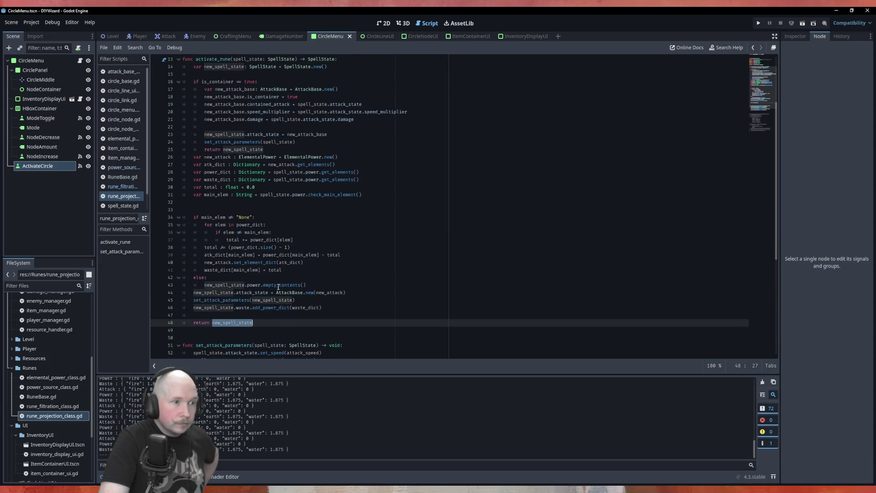
- Scroll through set_attack_parameters and highlight its spell_state parameter
scroll(257, 170, up, 4)
scroll(338, 253, down, 4)
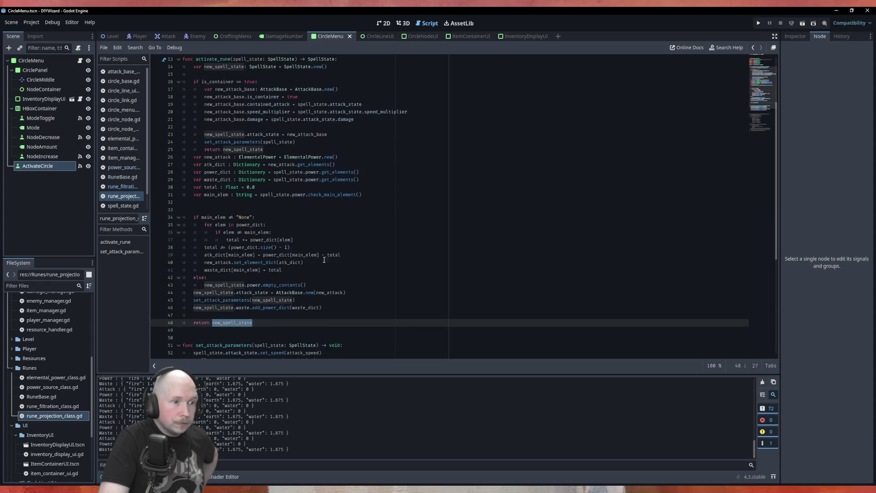
scroll(288, 330, down, 4)
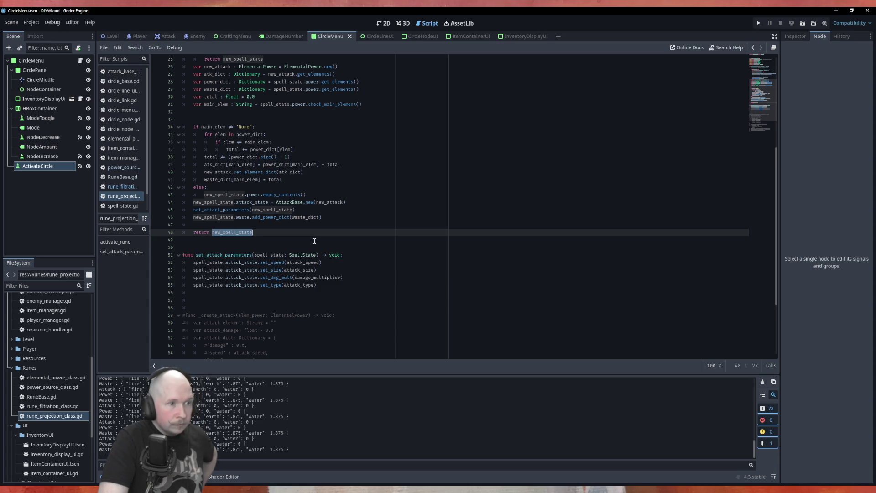
scroll(314, 241, up, 5)
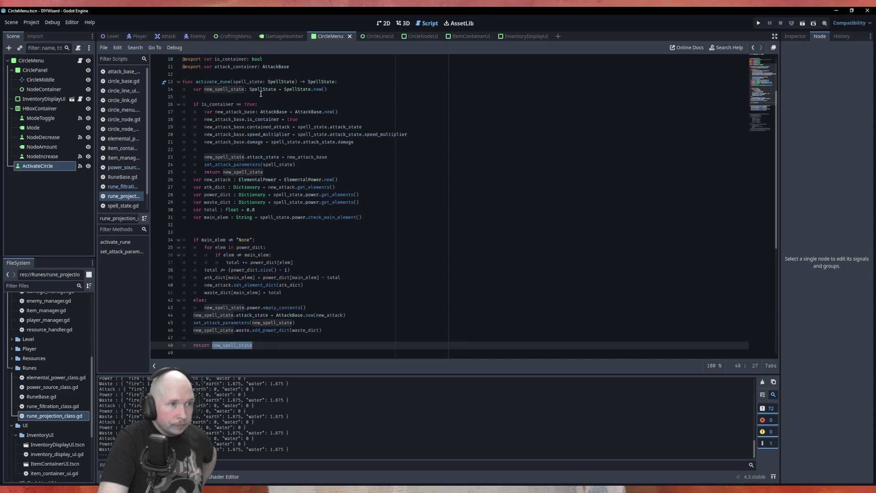
double_click(251, 81)
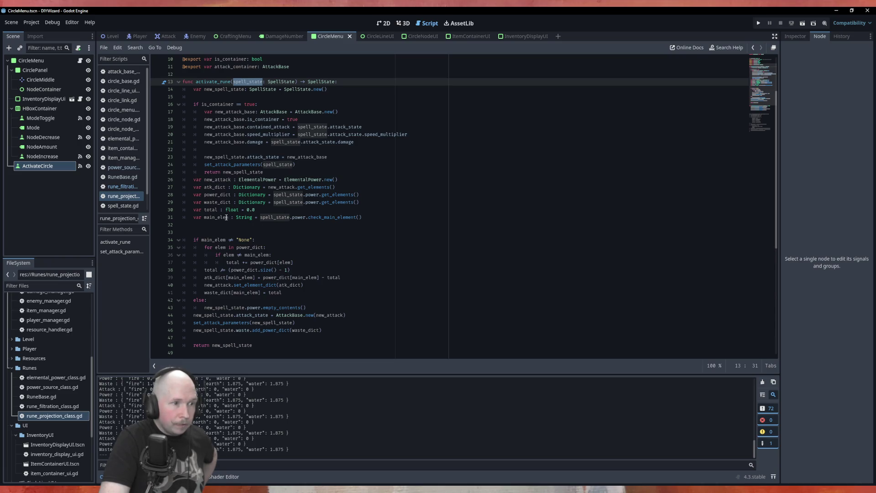
scroll(226, 218, down, 3)
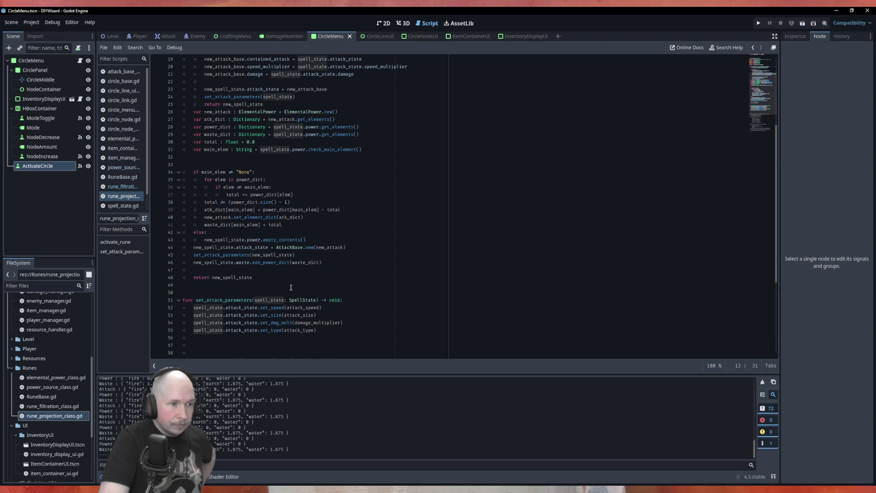
scroll(293, 286, up, 4)
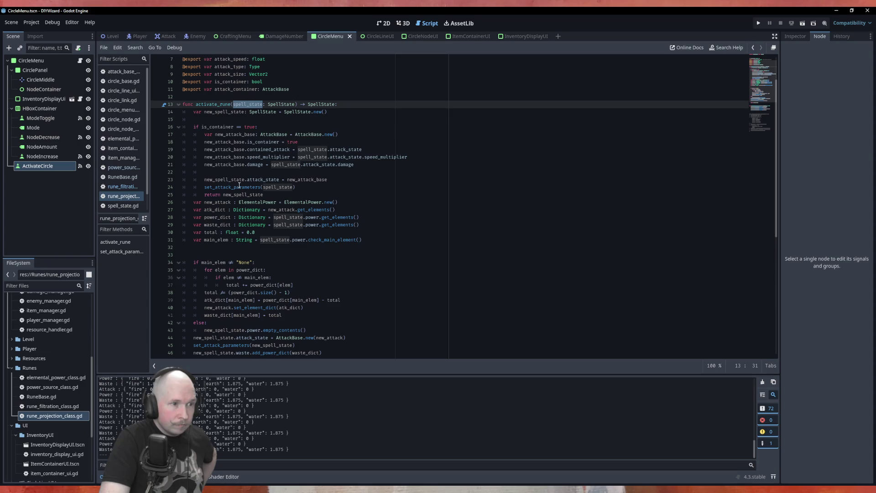
scroll(239, 185, down, 5)
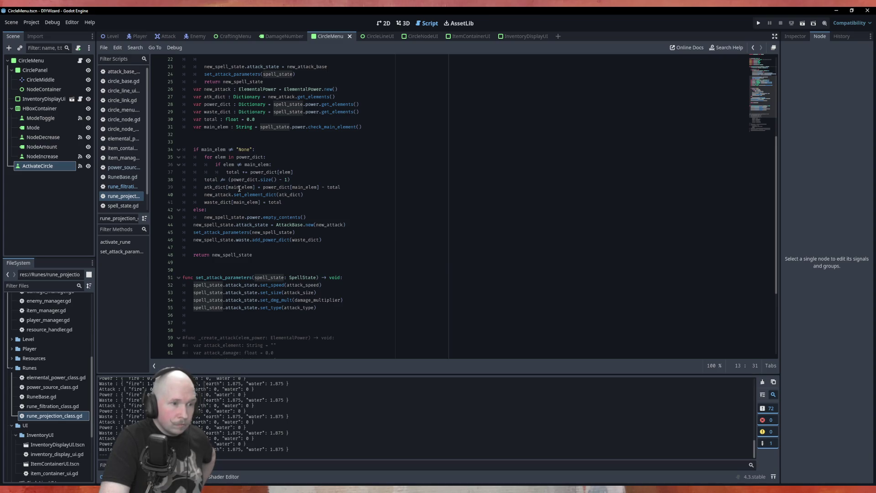
scroll(239, 188, up, 5)
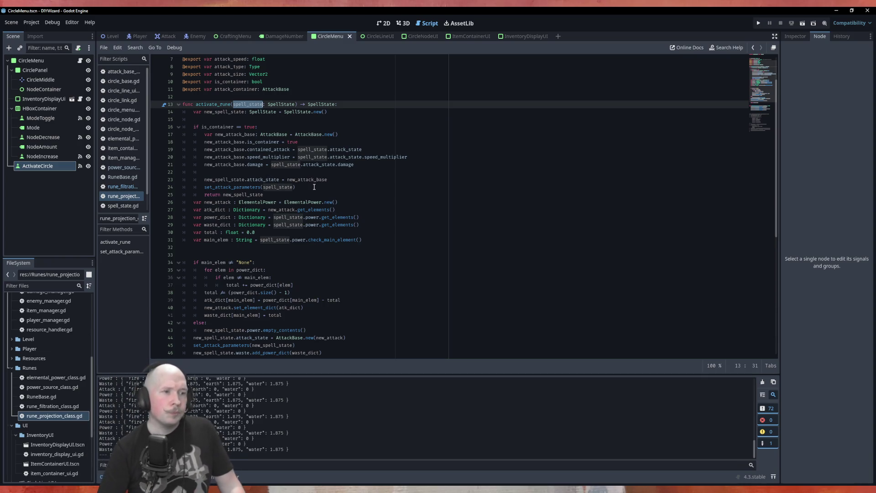
scroll(273, 311, down, 4)
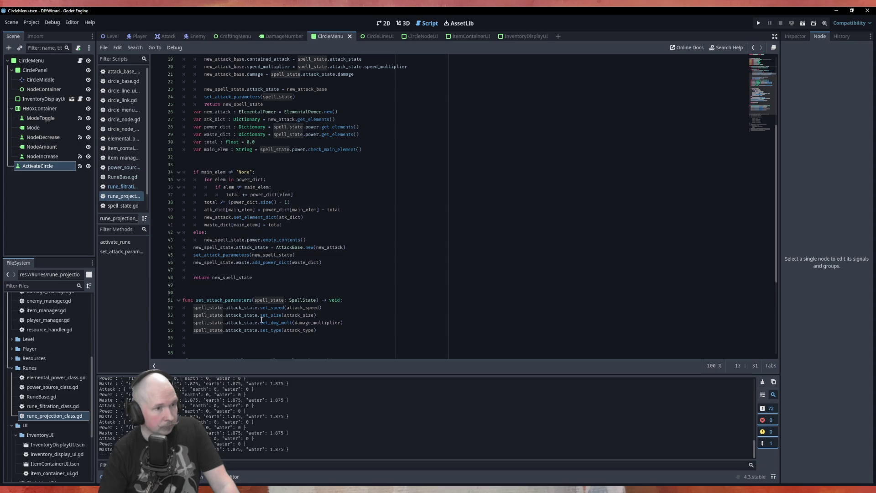
scroll(261, 320, up, 6)
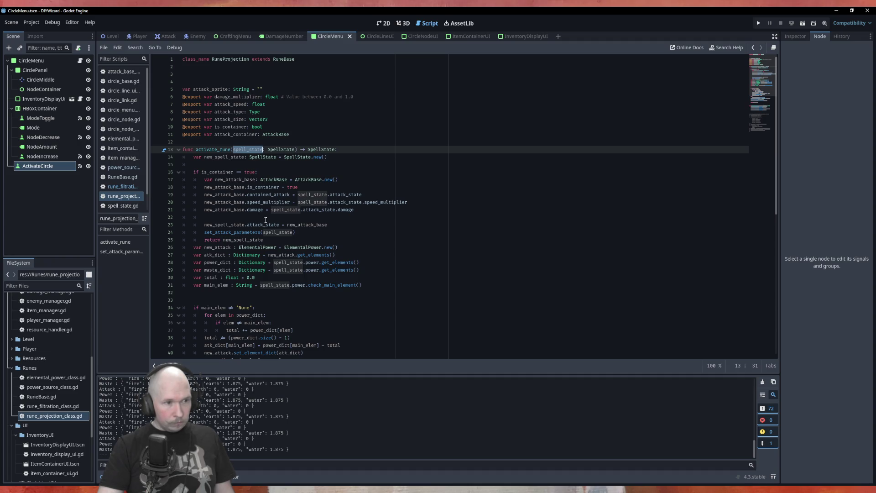
scroll(279, 224, down, 3)
scroll(297, 228, up, 2)
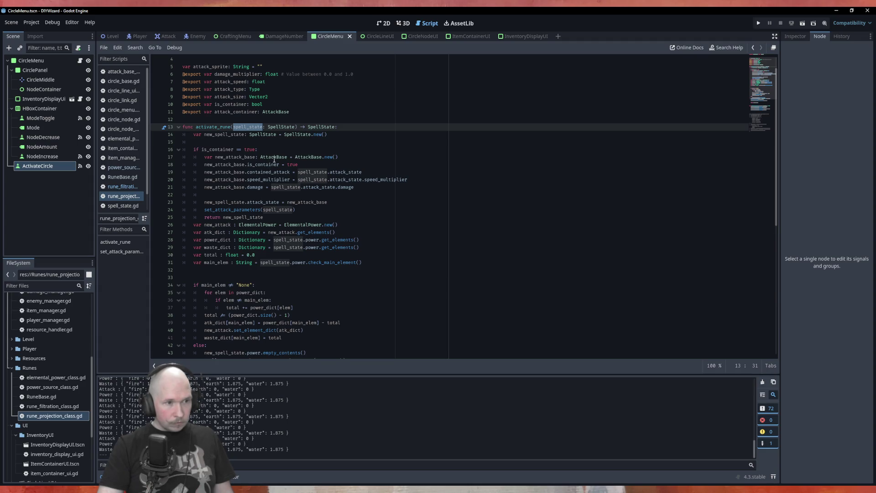
scroll(274, 159, down, 10)
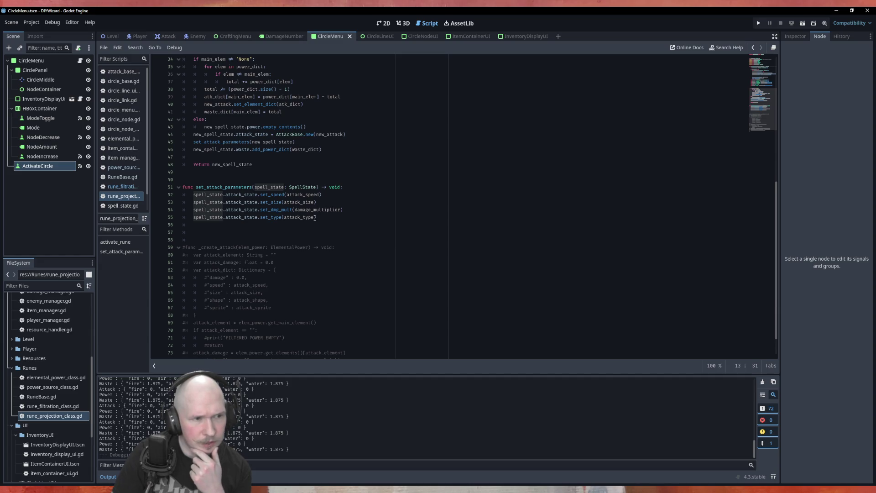
scroll(315, 217, up, 6)
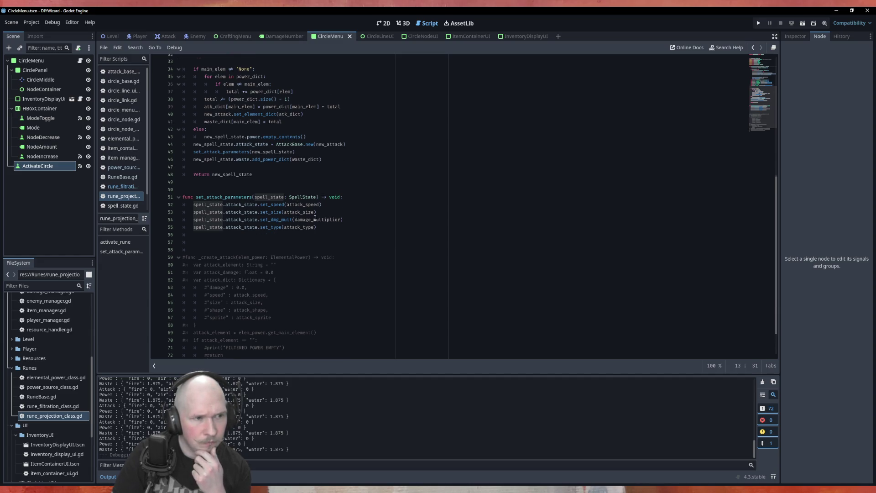
scroll(297, 183, up, 3)
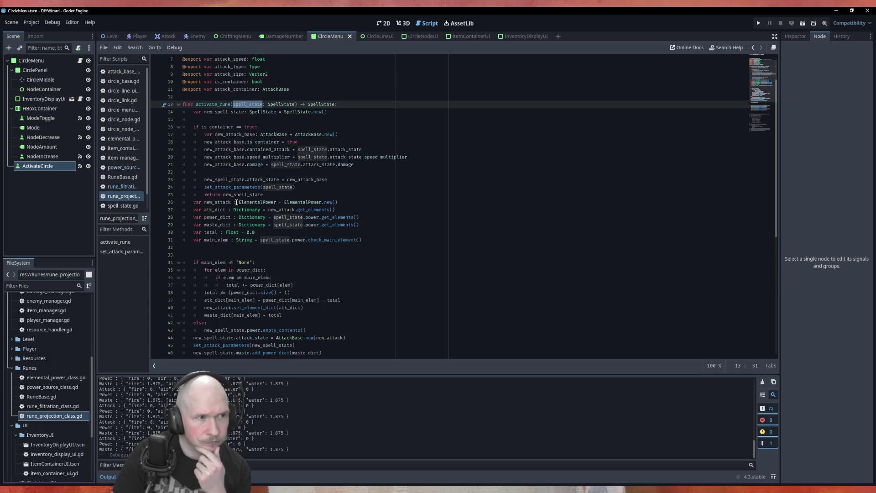
scroll(269, 118, up, 2)
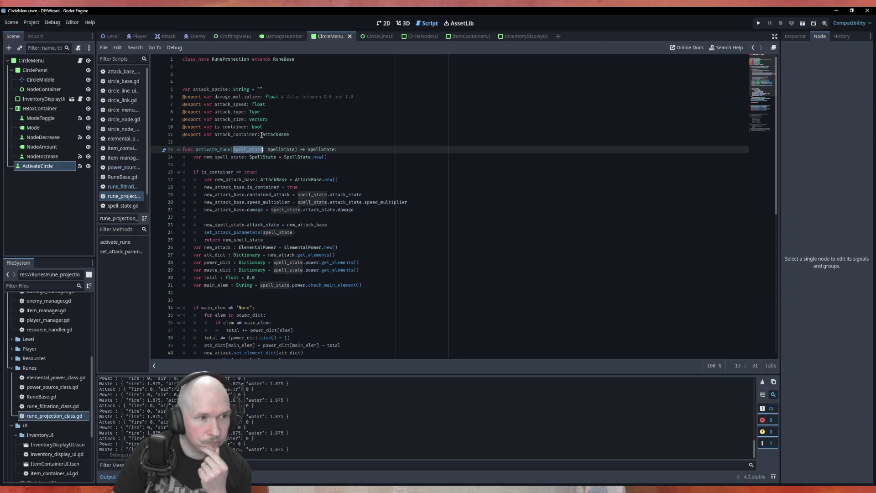
click(224, 226)
- Paste new_spell_state over the spell_state argument of set_attack_parameters on line 24 and run with F5
double_click(224, 226)
key(ctrl+c)
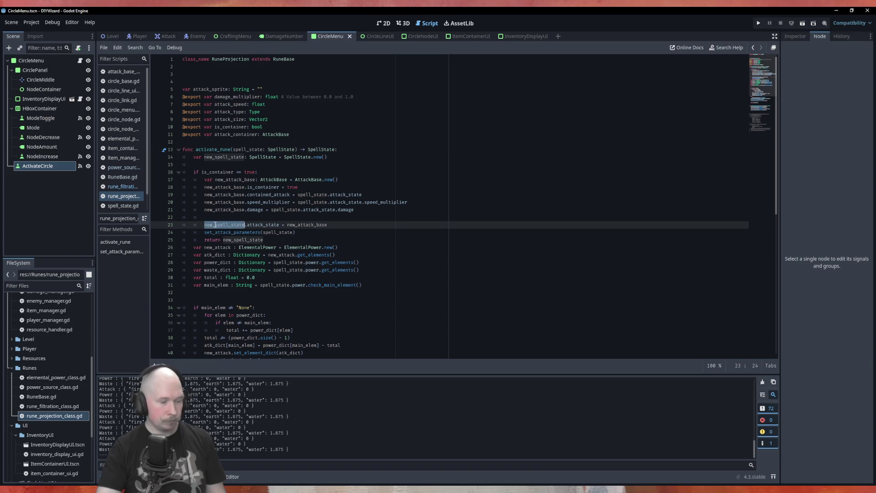
double_click(280, 232)
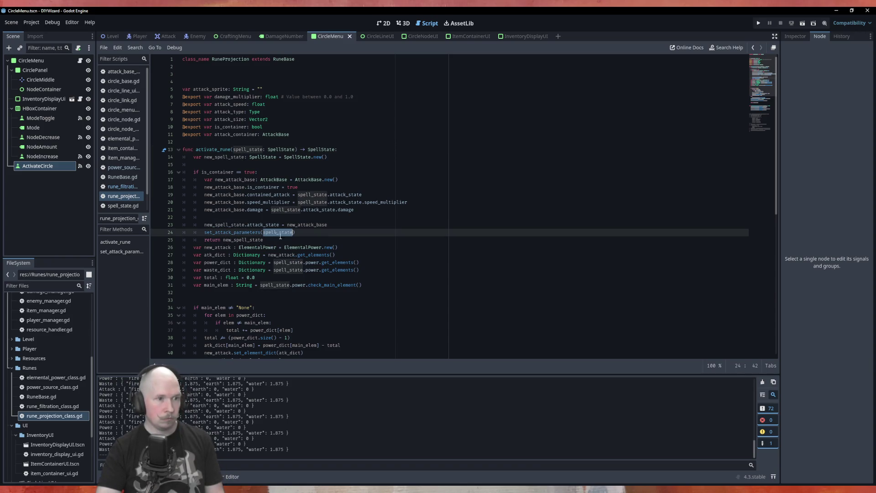
key(ctrl+v)
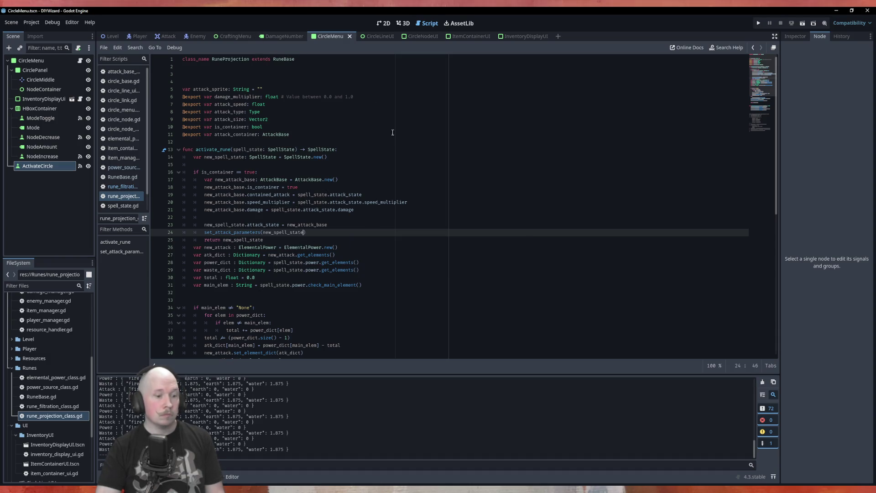
key(F5)
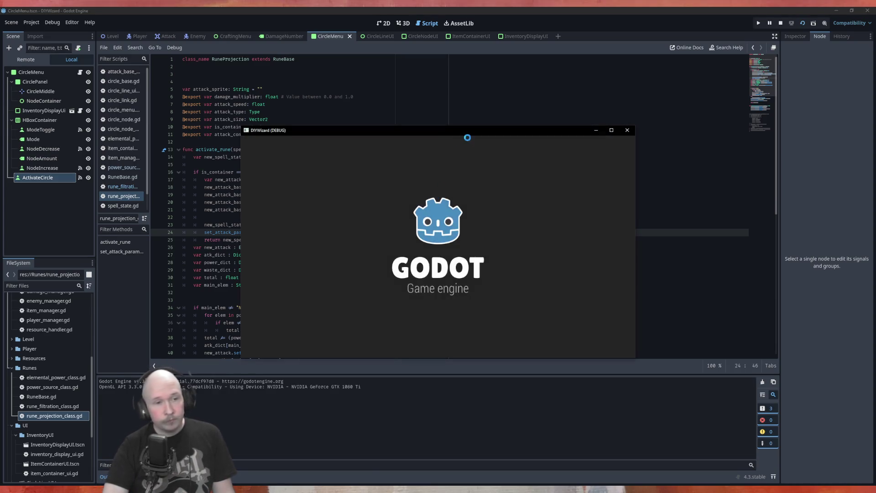
- Socket Power_100, Air and AOE runes, switch to Open/Close mode, and activate the circle
drag(473, 151, 350, 176)
drag(474, 185, 415, 223)
drag(475, 226, 401, 301)
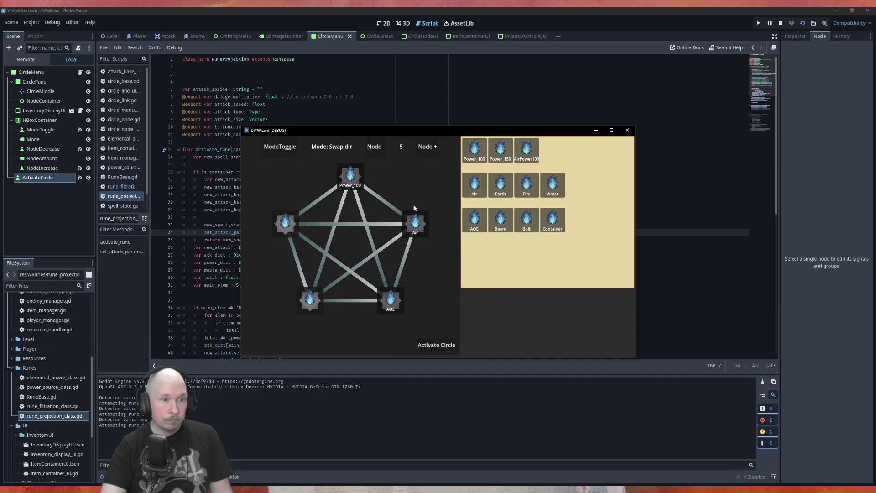
click(295, 153)
click(431, 345)
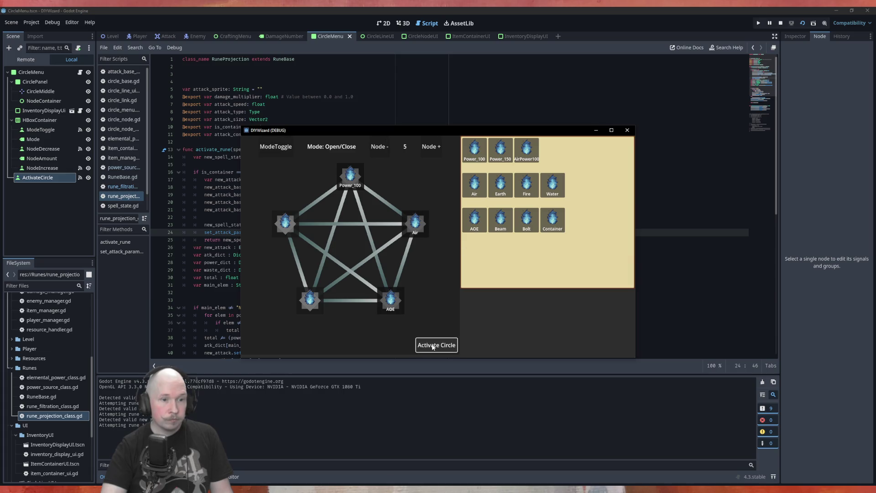
- Open the Power_100–Air and Air–AOE links, reactivate the circle, and close the game
click(380, 199)
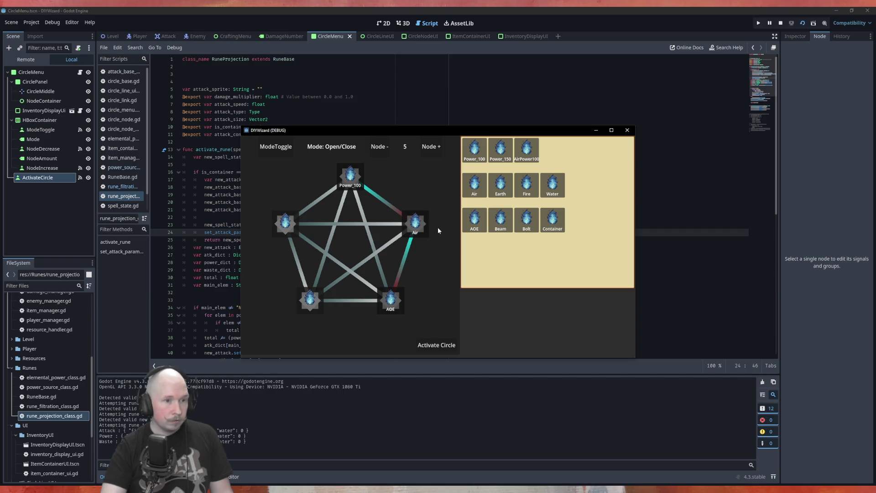
click(439, 346)
mouse_move(526, 219)
mouse_down()
mouse_move(502, 255)
mouse_move(394, 301)
mouse_up()
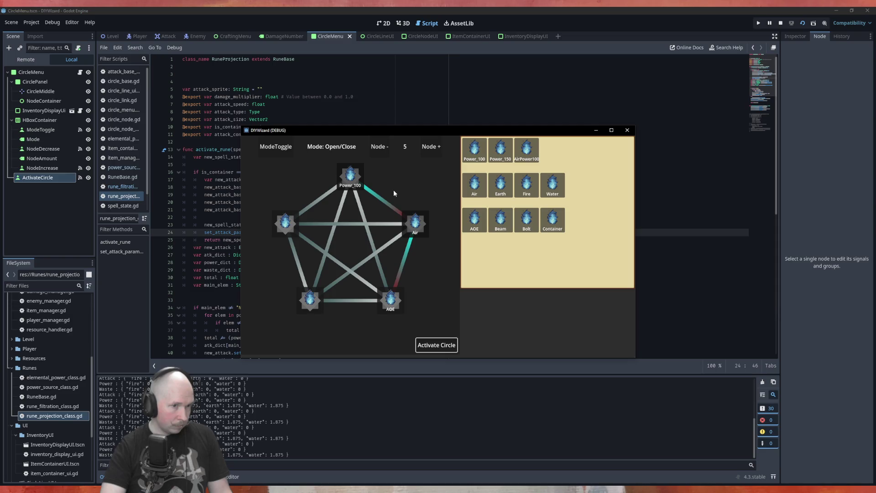
click(432, 345)
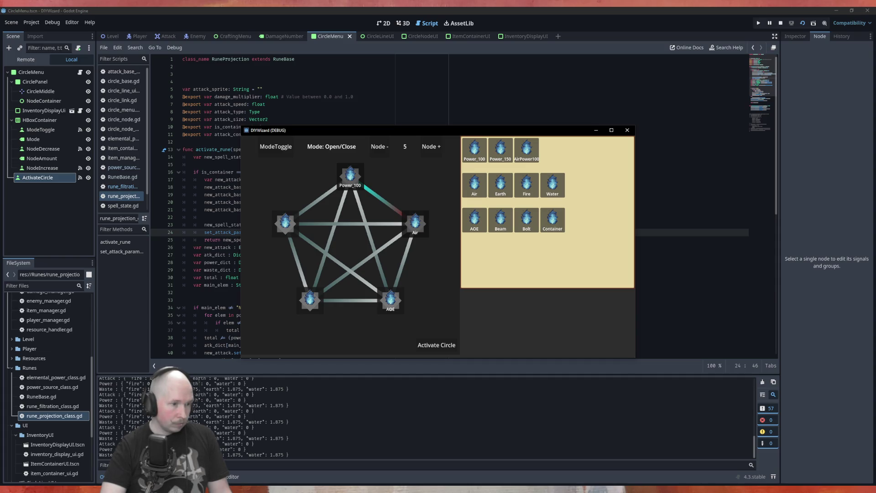
drag(415, 224, 422, 323)
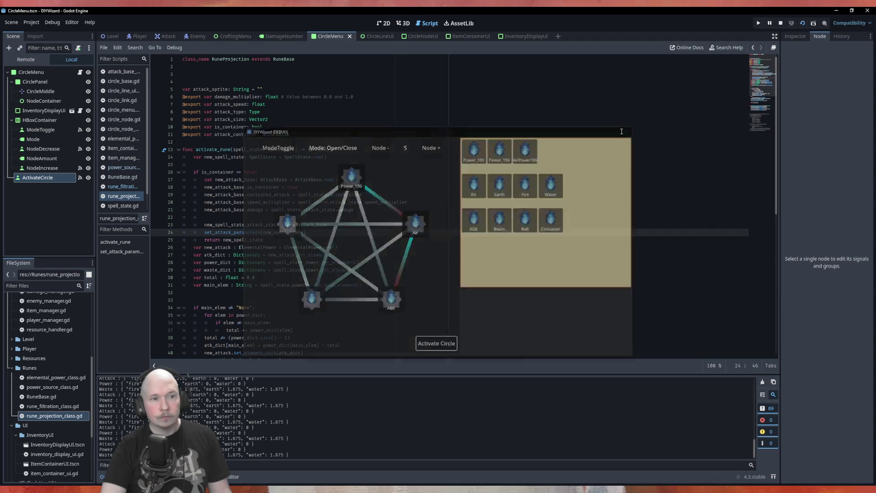
click(627, 130)
click(387, 153)
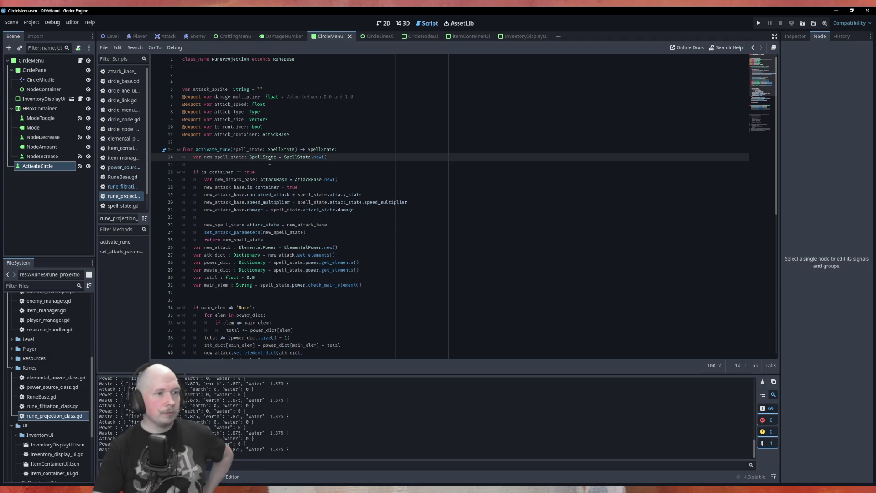
- Review breadth_first_search_activation in circle_base.gd, then switch to circle_link.gd
scroll(285, 175, down, 3)
scroll(285, 175, up, 3)
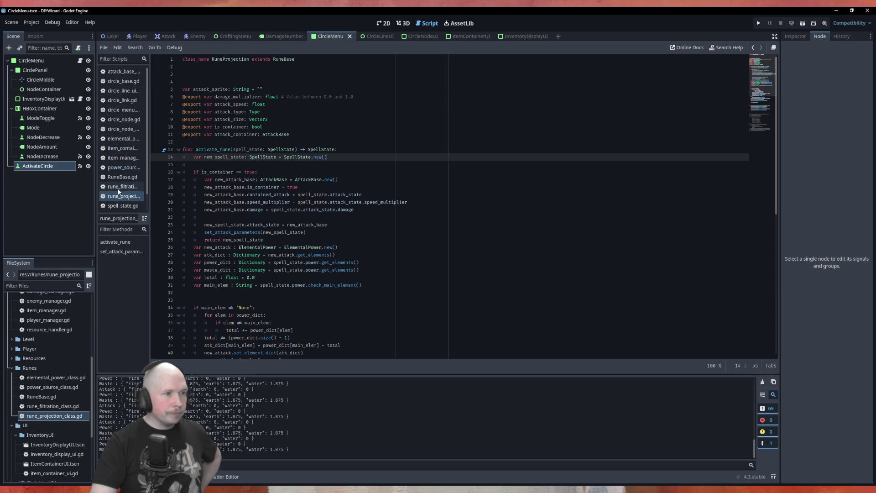
click(120, 80)
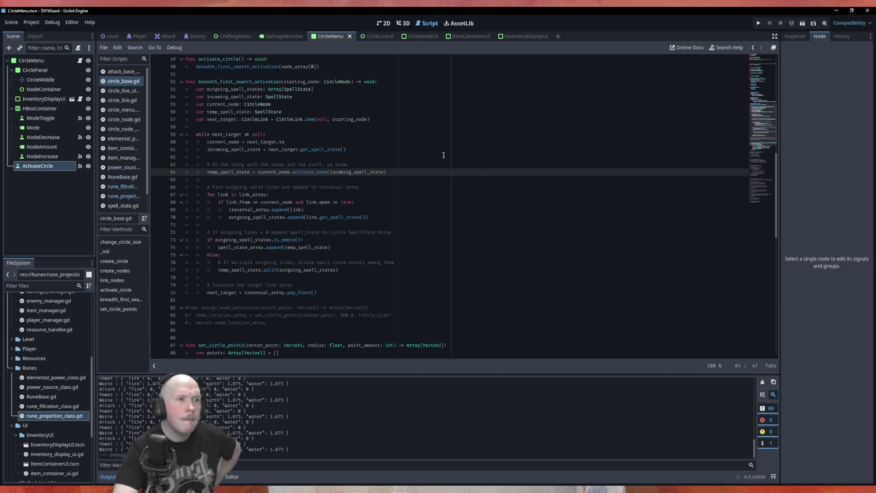
scroll(411, 175, up, 6)
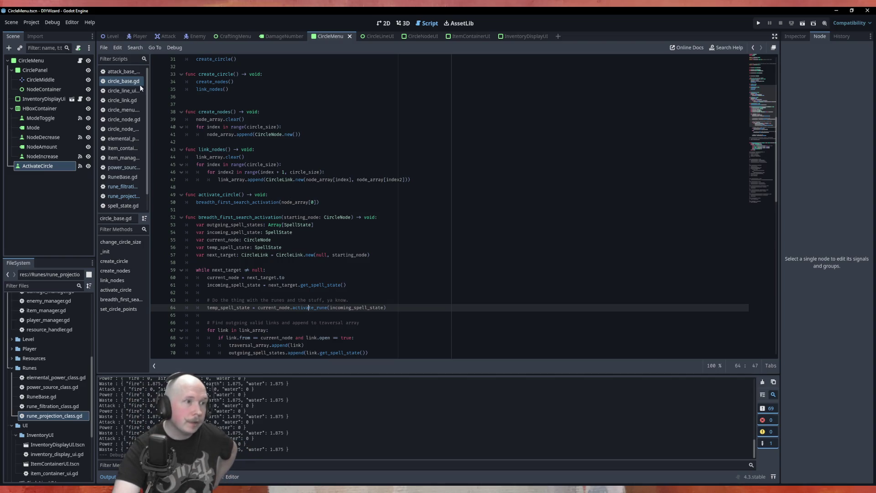
click(123, 101)
scroll(303, 165, down, 2)
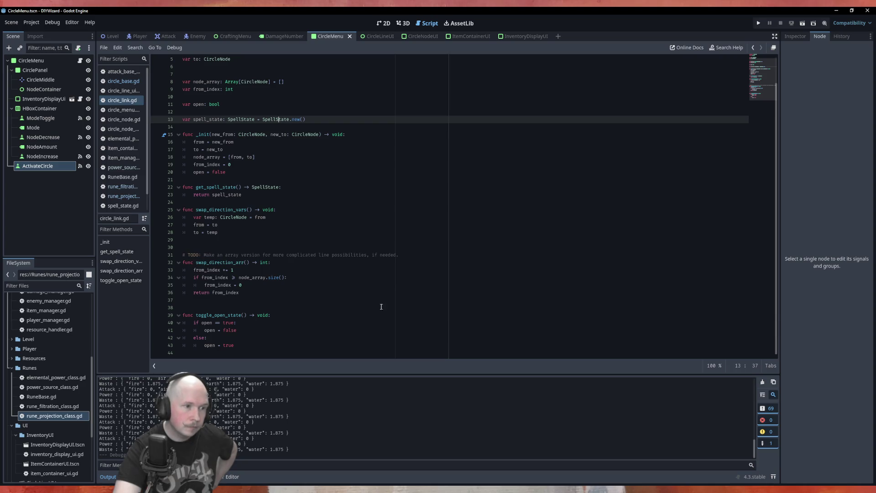
- Start a new line after open = false in toggle_open_state using autocomplete
click(326, 329)
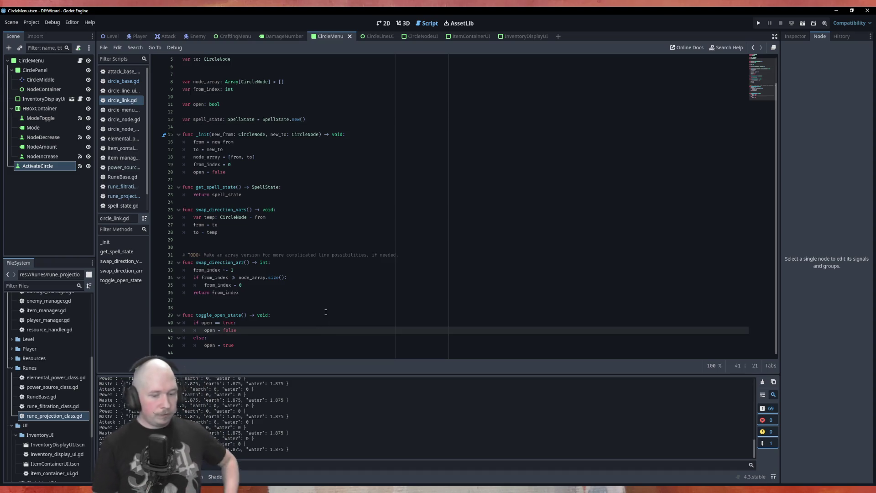
key(Return)
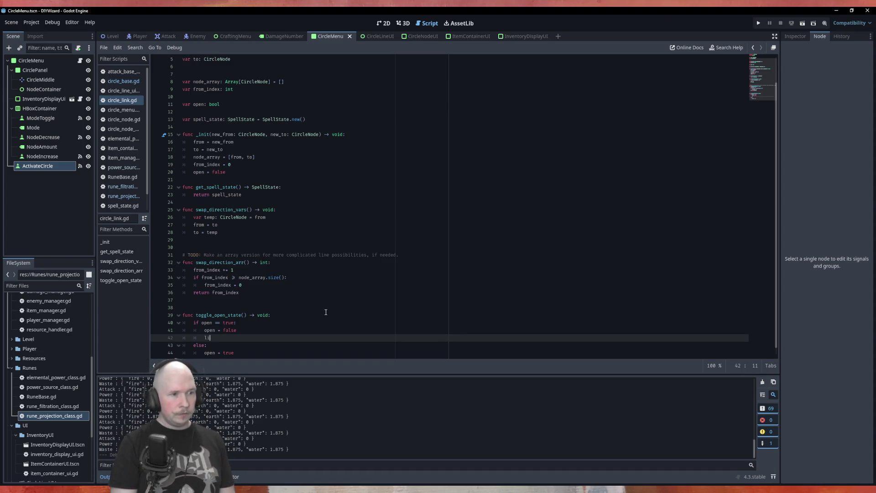
text(n)
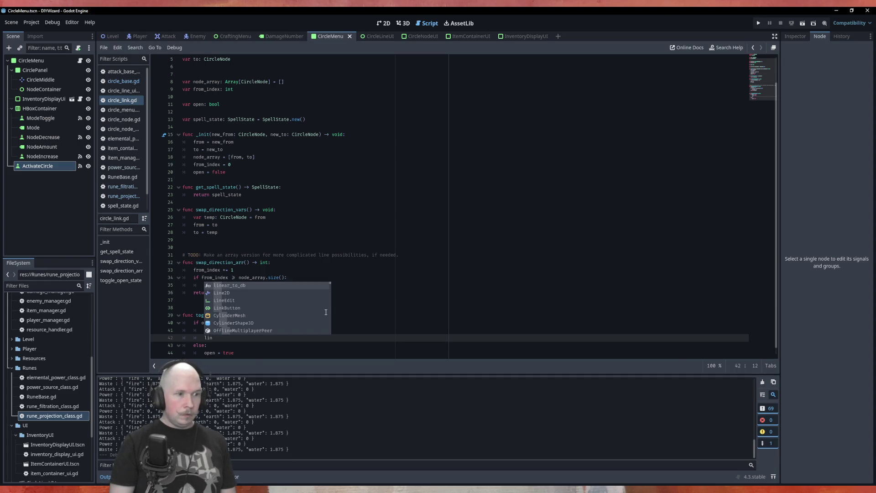
key(BackSpace)
key(BackSpace)
key(BackSpace)
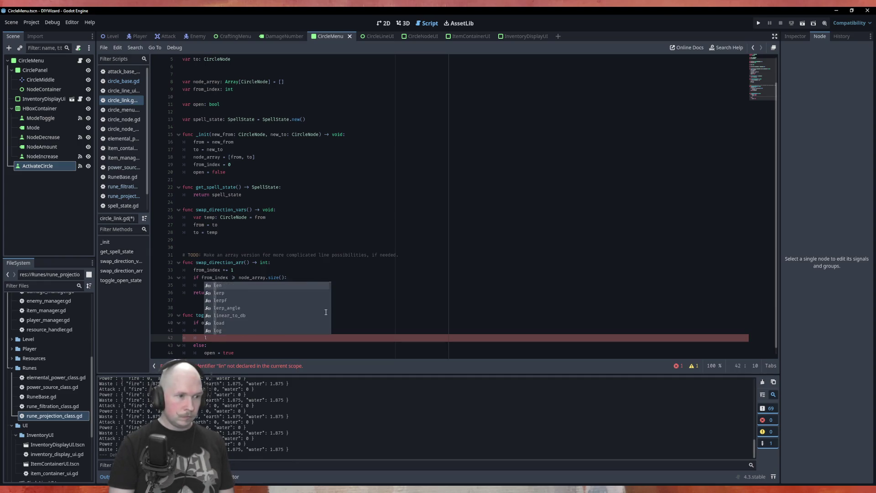
text(circ)
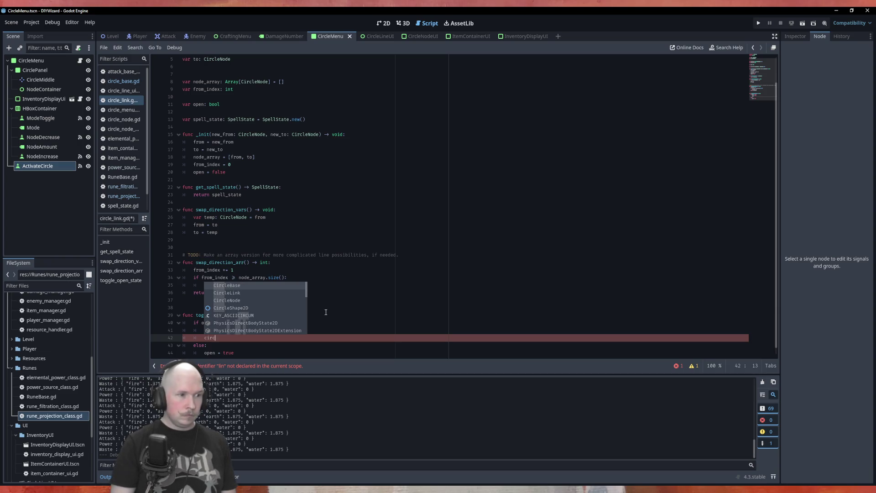
key(Down)
key(Return)
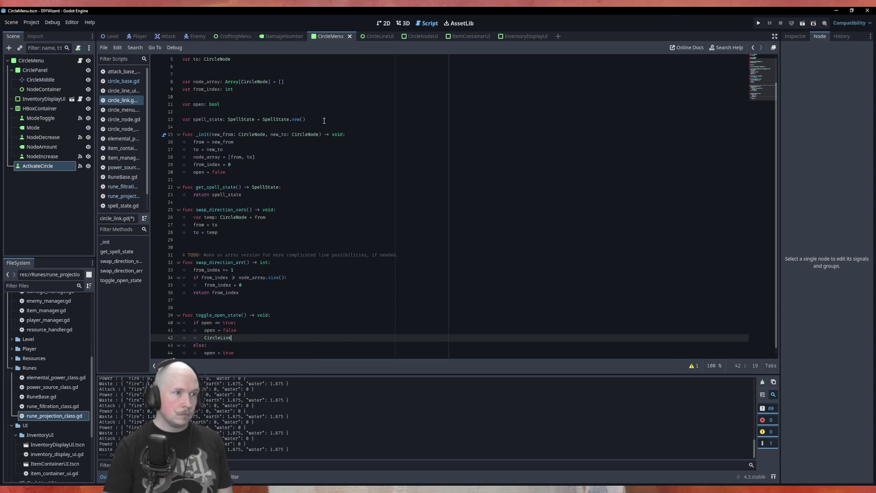
scroll(358, 207, down, 1)
text(s)
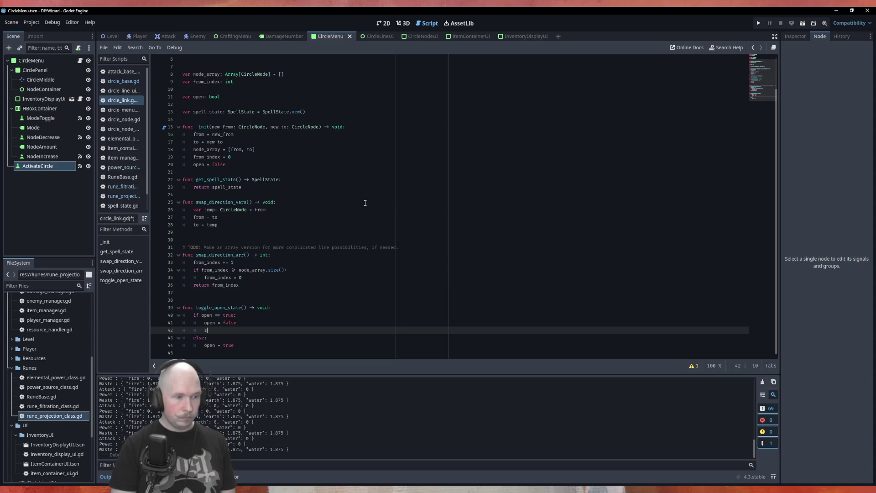
- Complete the line as spell_state.clear(), save the script, and run the game
key(Return)
text(.)
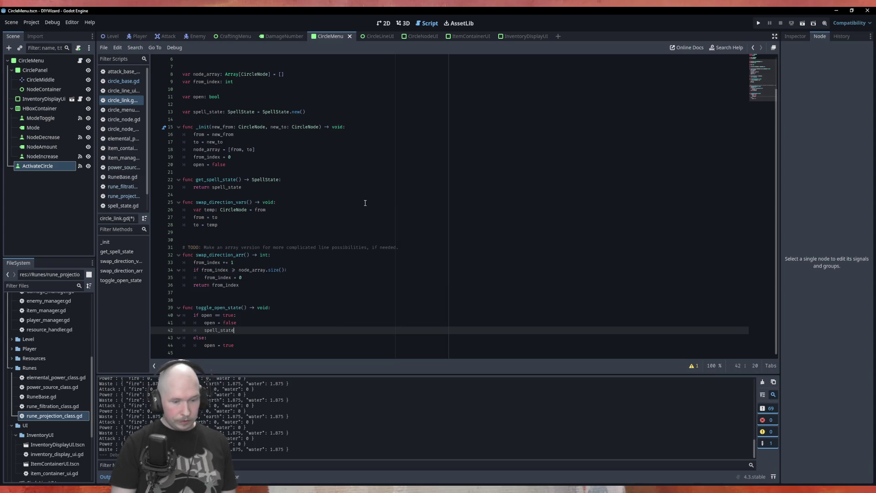
key(Down)
key(Down)
key(Return)
key(ctrl+s)
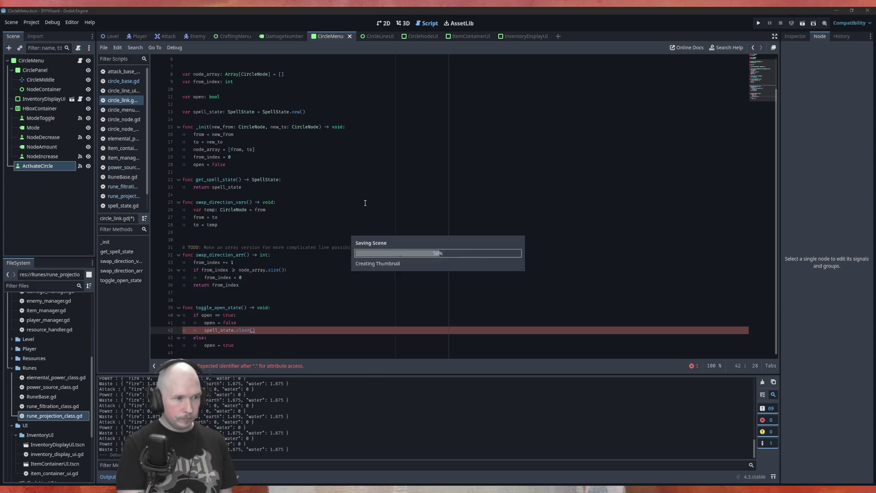
key(F5)
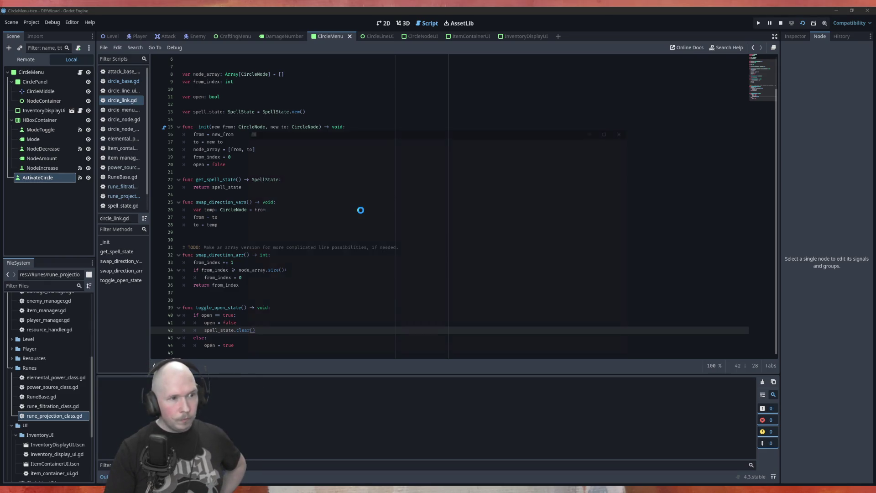
- In Open/Close mode, socket Power_100, Air and Bolt, open the Air–Bolt link, and activate twice
click(284, 152)
click(383, 205)
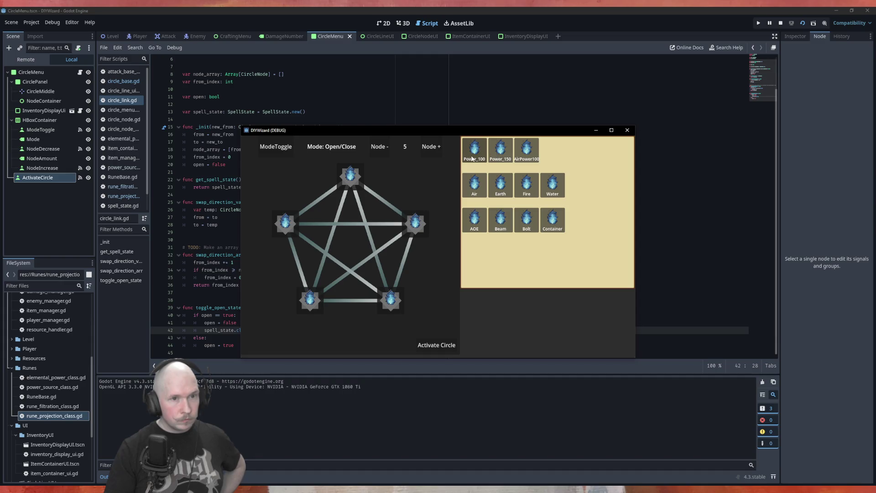
drag(474, 151, 349, 177)
mouse_move(474, 185)
mouse_down()
mouse_move(433, 231)
mouse_move(417, 224)
mouse_up()
mouse_move(527, 220)
mouse_down()
mouse_move(416, 305)
mouse_move(391, 299)
mouse_up()
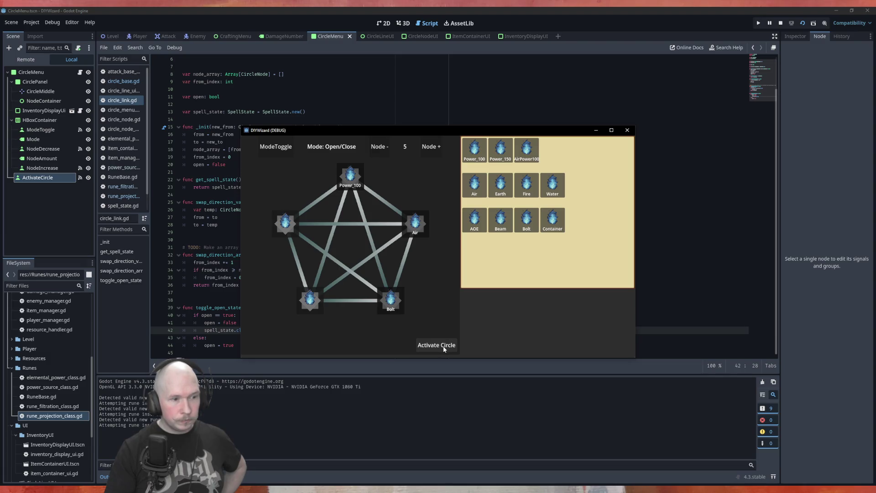
click(404, 265)
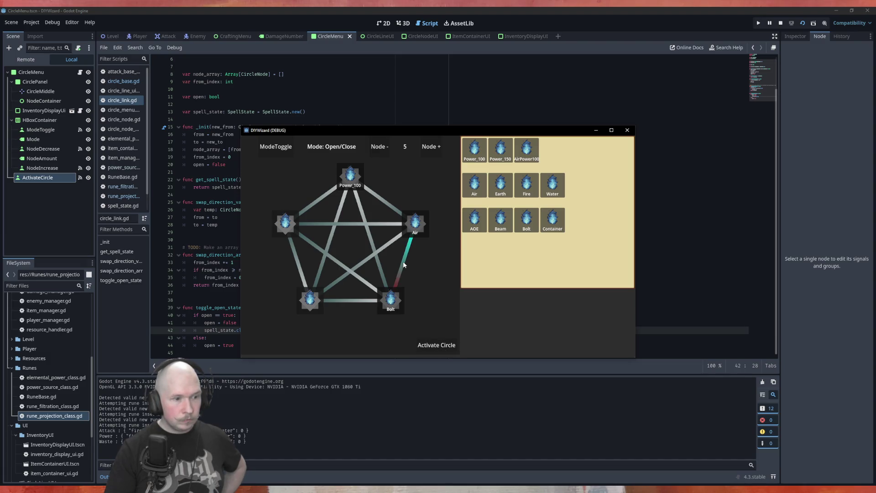
key(Return)
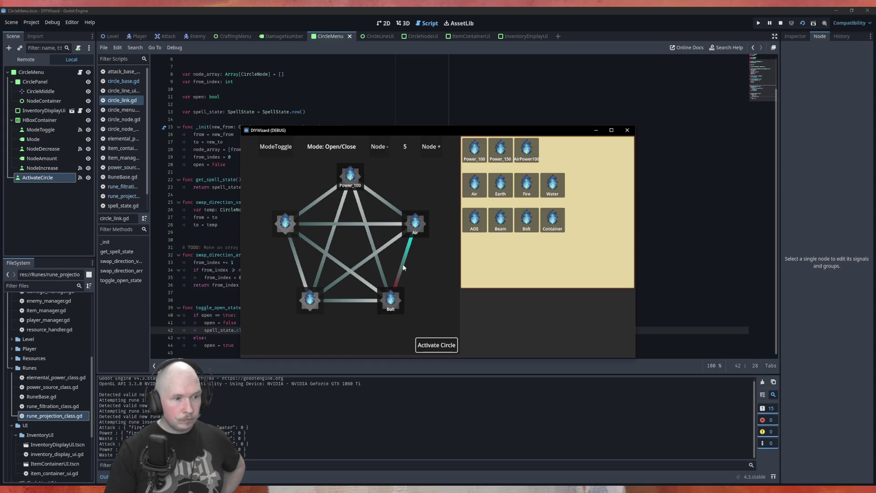
key(Return)
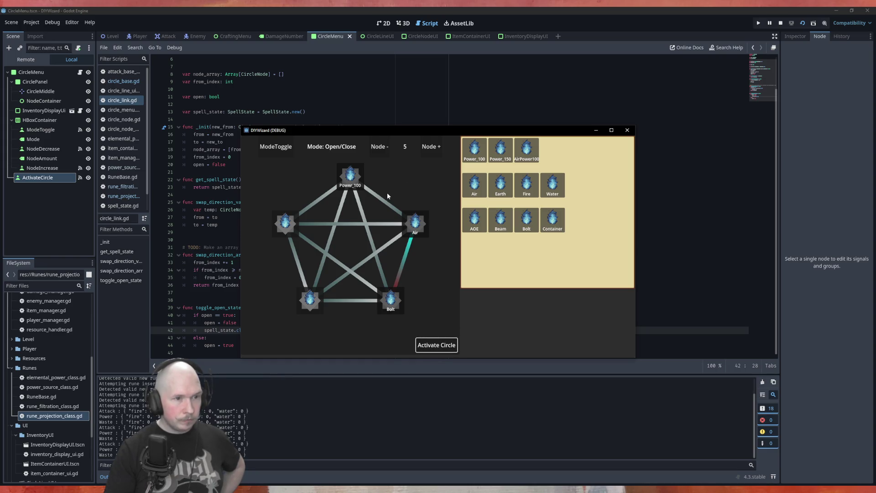
- Toggle the Power_100–Air link, activate the circle repeatedly, then close the game
click(382, 203)
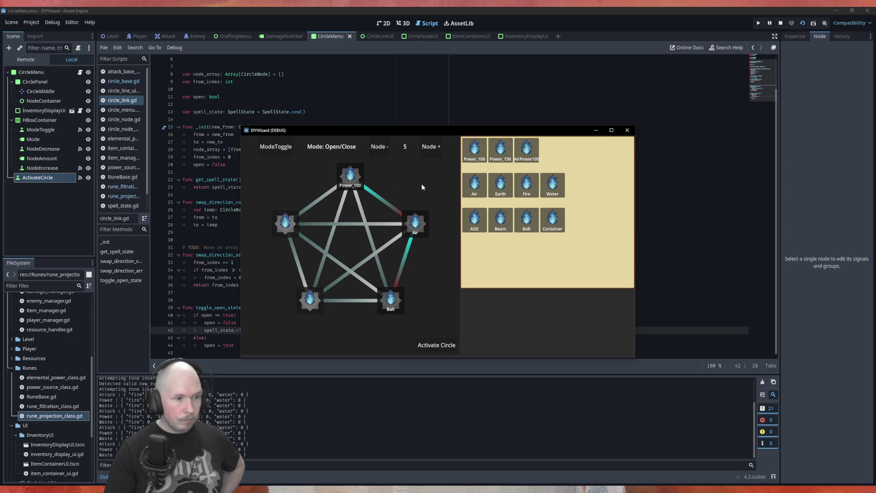
click(447, 346)
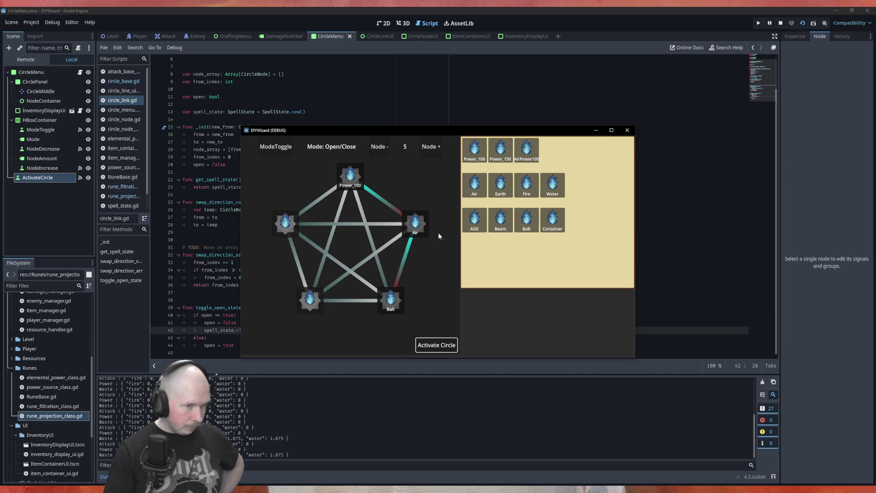
click(386, 204)
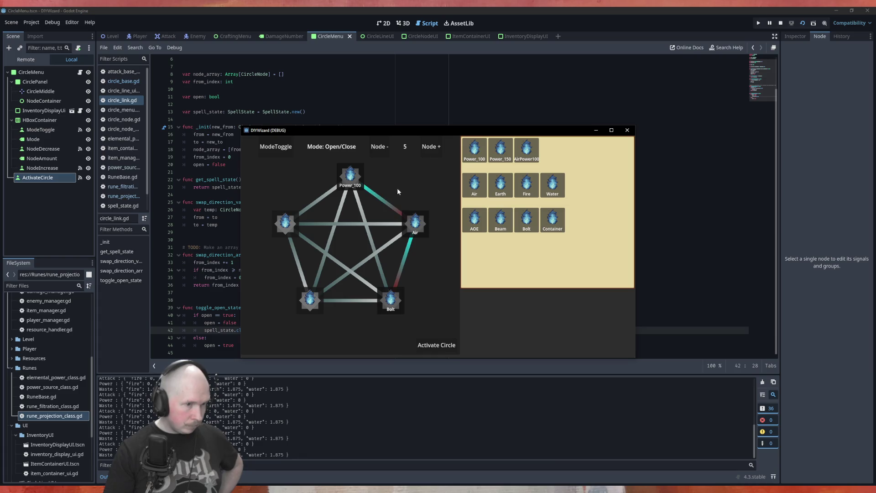
click(384, 202)
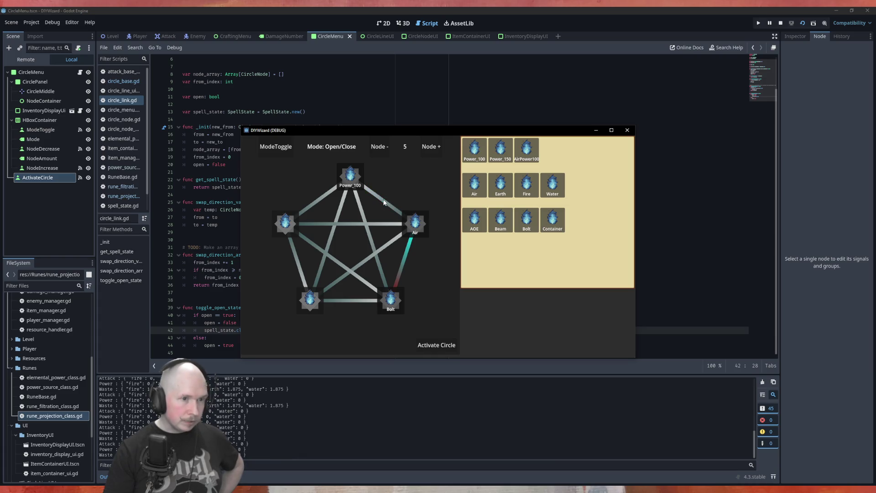
click(436, 345)
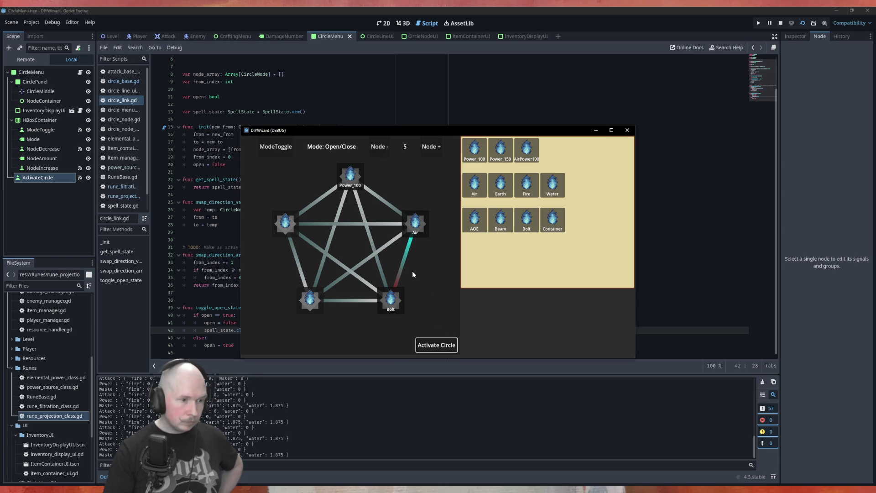
click(430, 346)
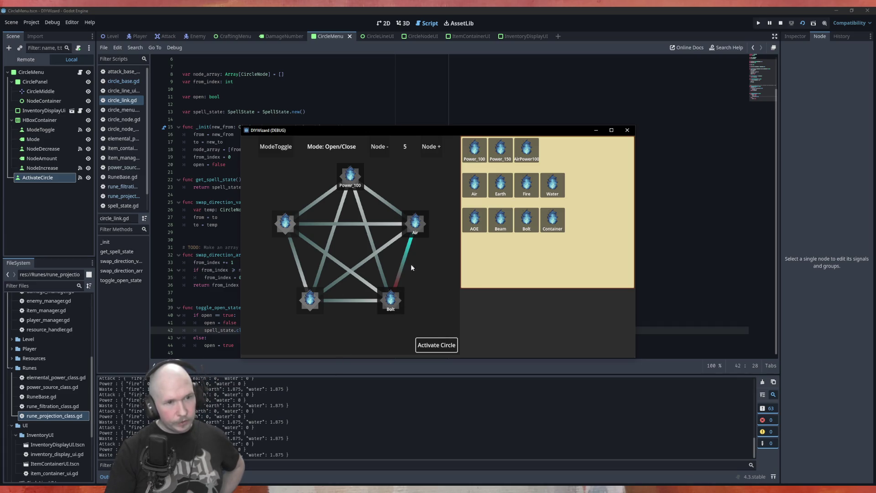
click(627, 130)
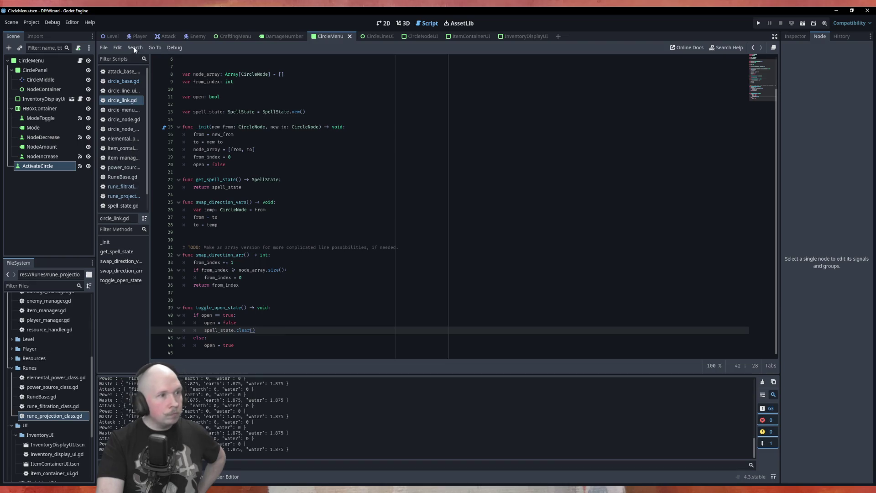
- Open circle_base.gd and insert blank lines below link_nodes for a new function
click(125, 81)
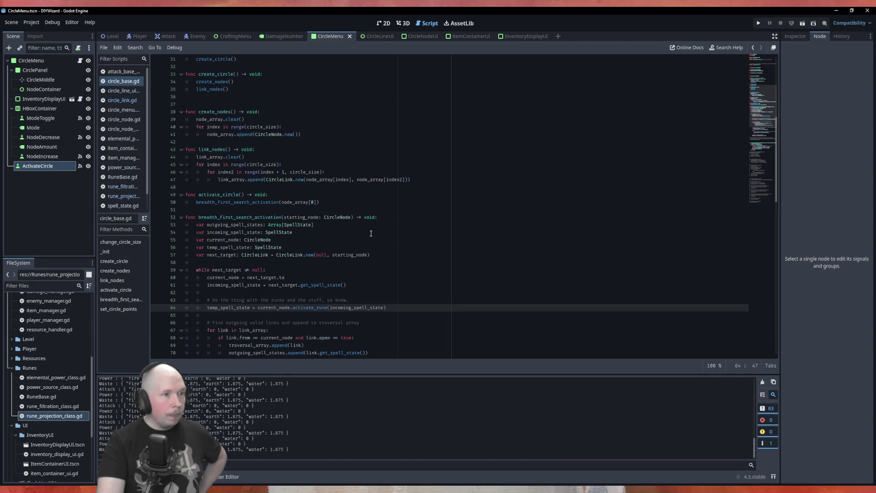
scroll(157, 149, down, 3)
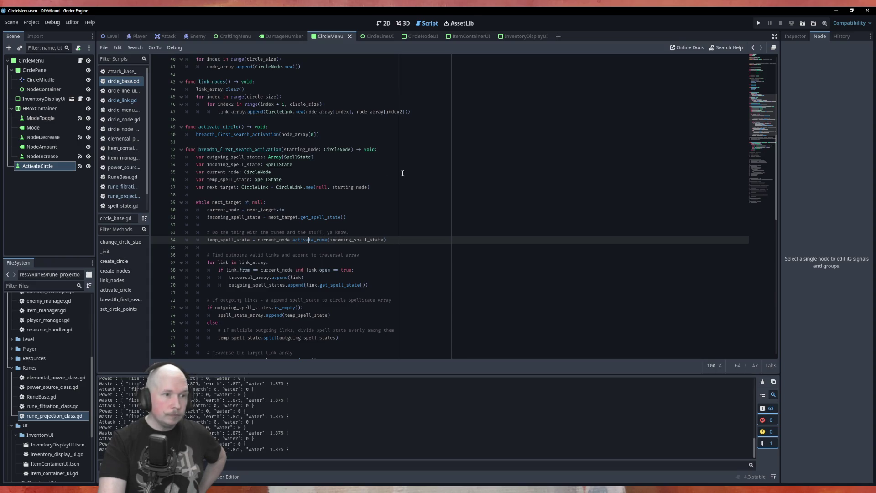
scroll(403, 173, down, 2)
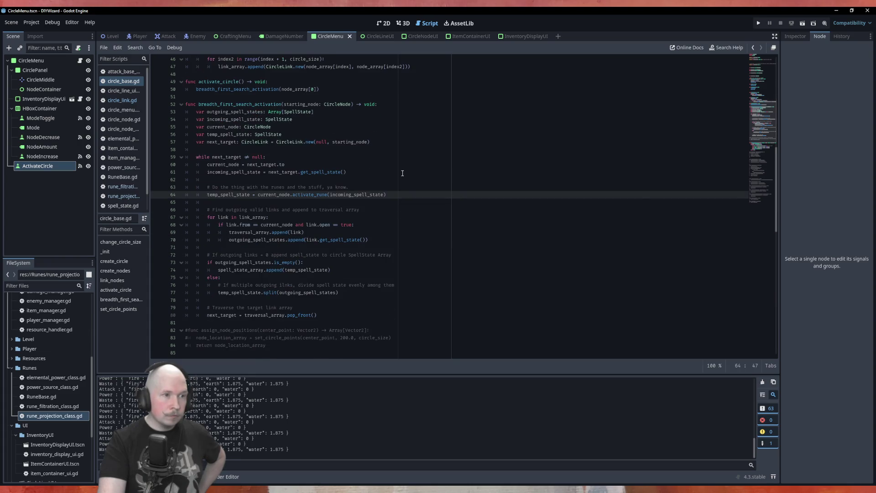
scroll(336, 151, up, 6)
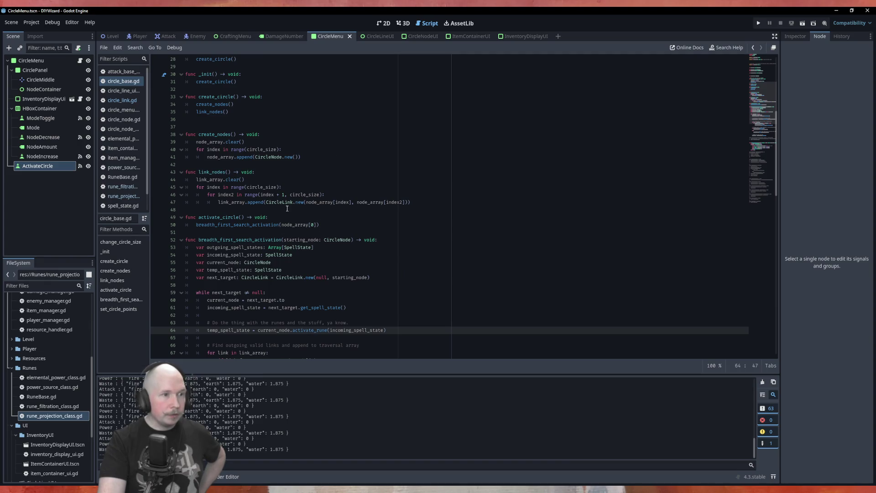
click(287, 208)
key(Return)
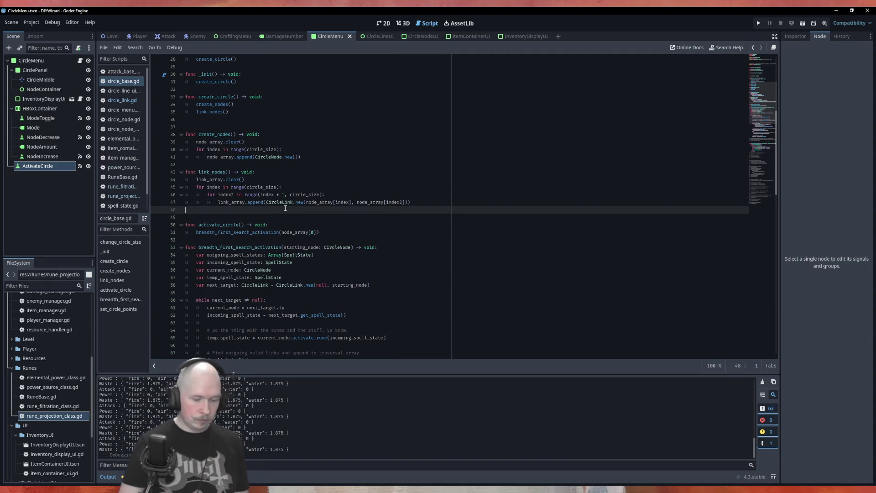
key(Return)
- Write clear_links() -> void looping over link_array and calling link.clear()
text(func cl)
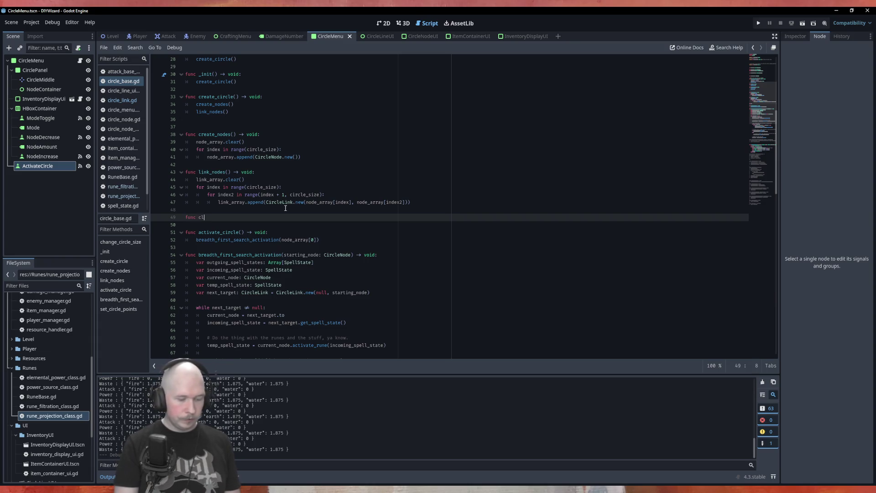
text(ear_links()
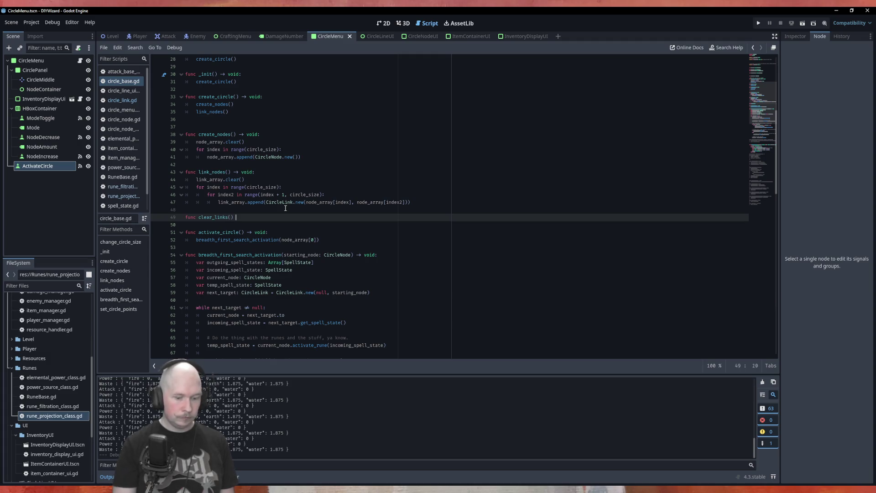
text(void:)
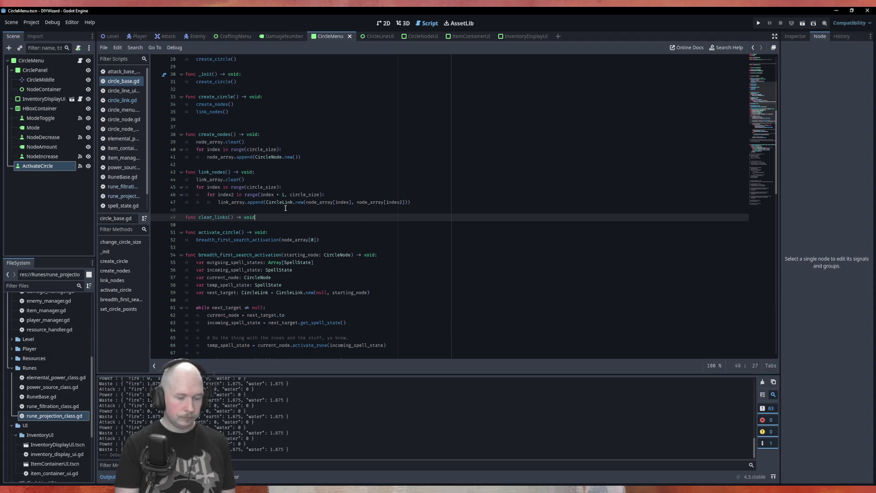
key(Return)
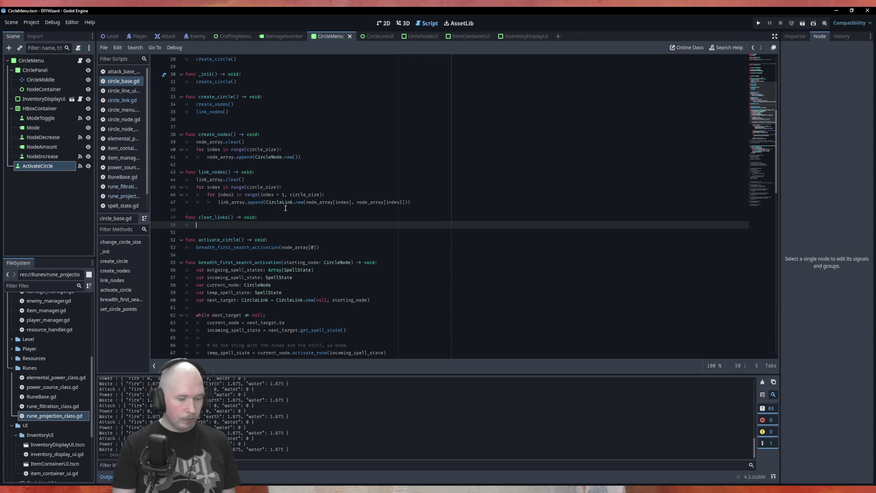
text(for link)
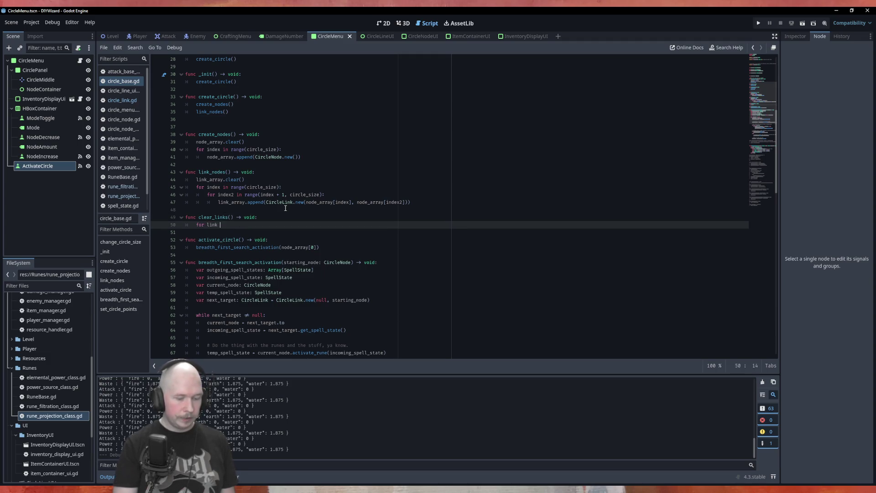
text( in link)
key(Return)
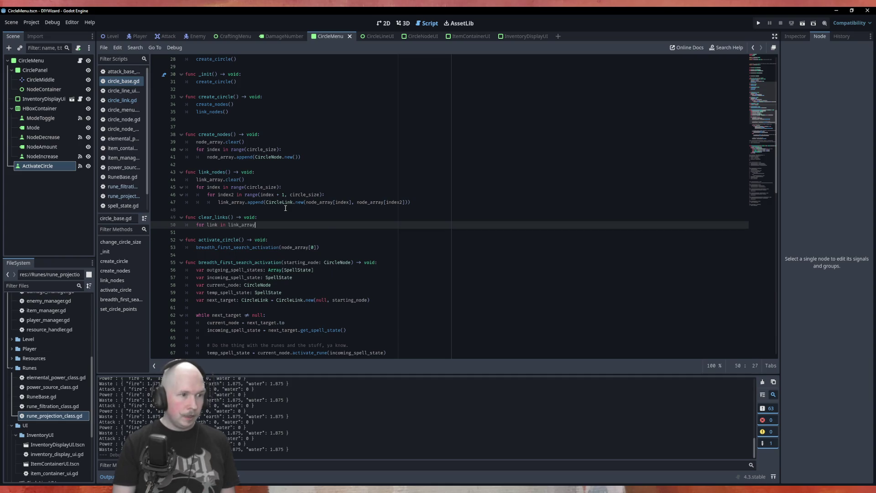
key(Return)
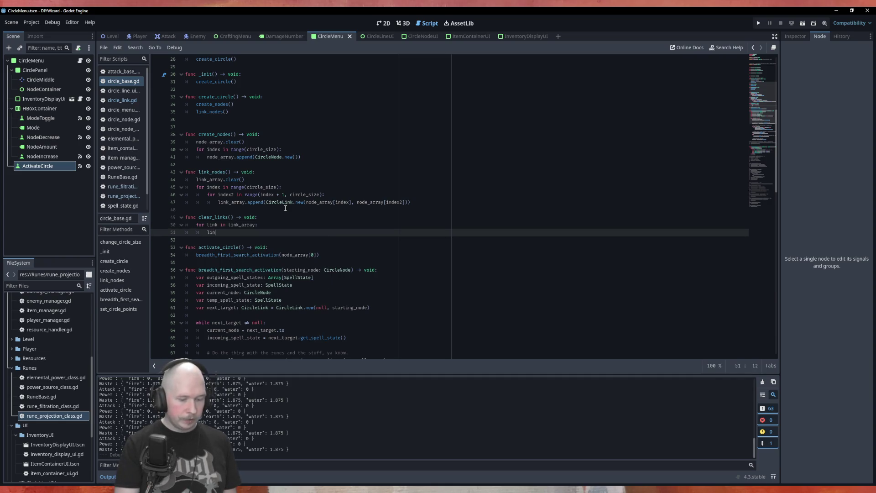
text(nk.cle)
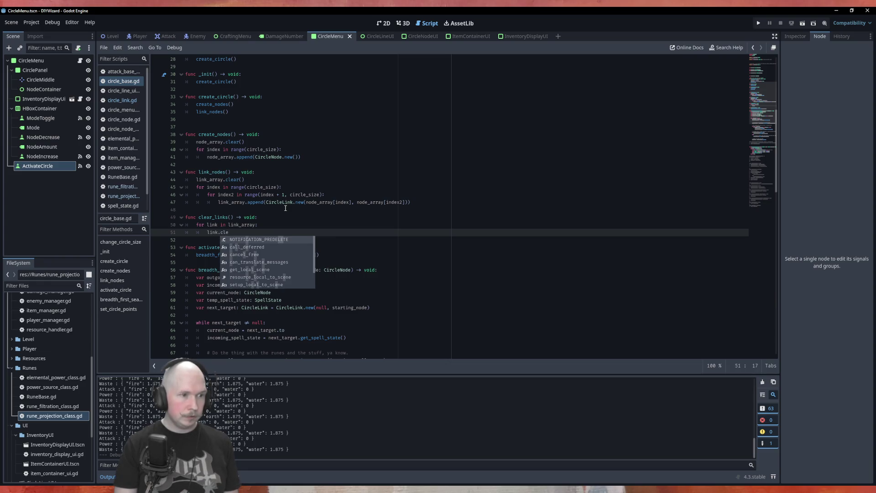
text(ar()
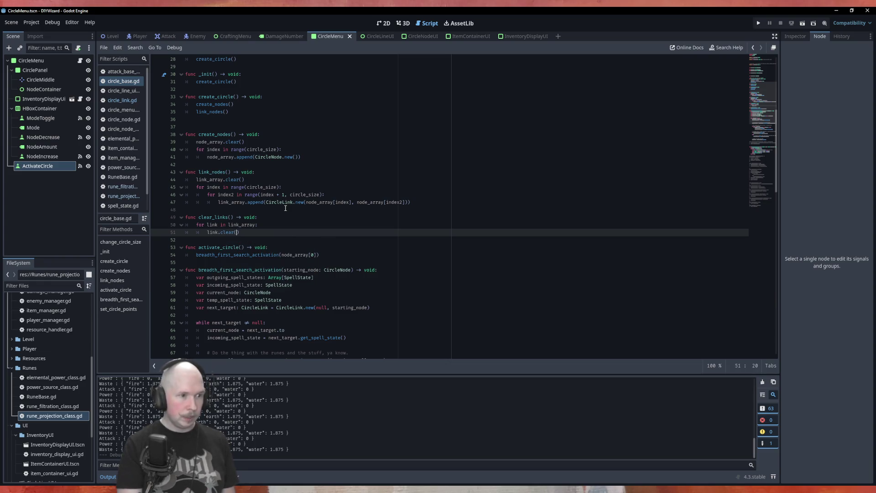
key(Down)
key(Down)
- Call clear_links() at the top of activate_circle and save
key(End)
key(Return)
text(cle)
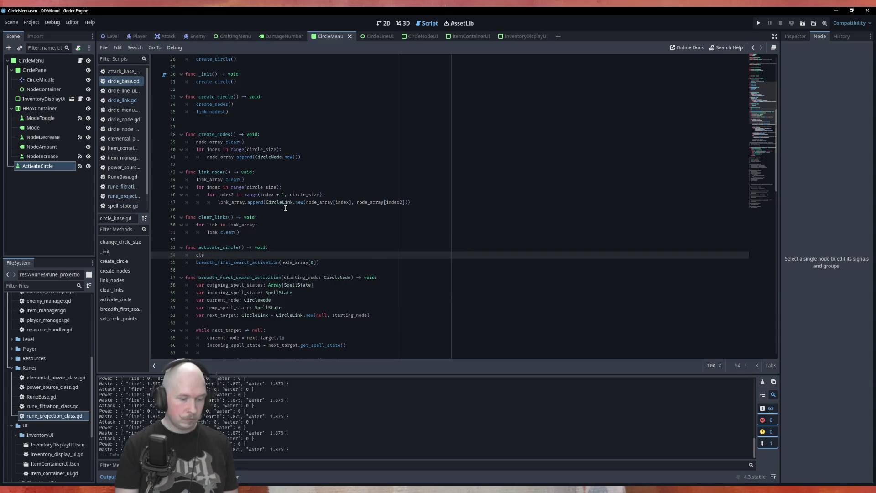
text(ar)
key(Return)
key(ctrl+s)
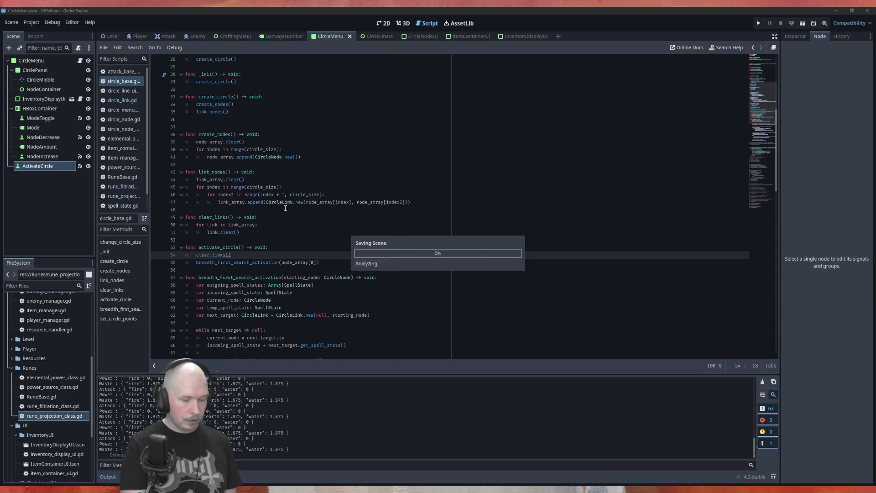
- Run the game, activate the circle to hit the CircleLink invalid-call error, then open circle_link.gd
key(F5)
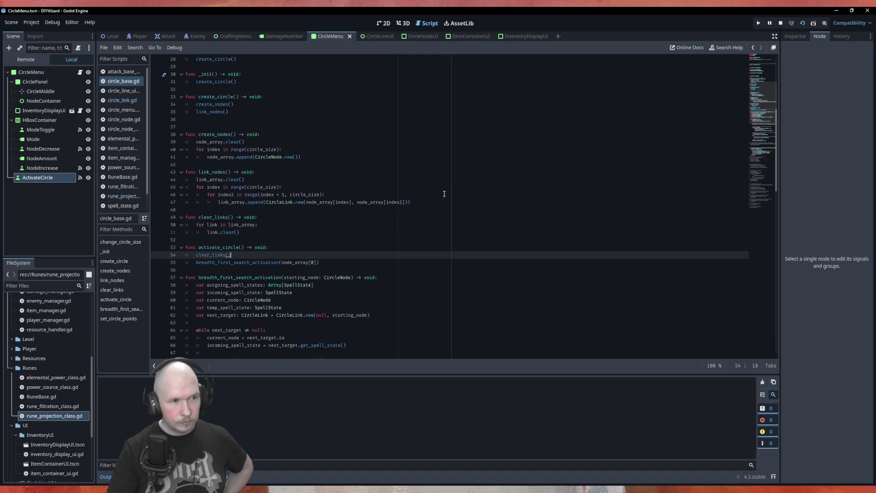
click(433, 347)
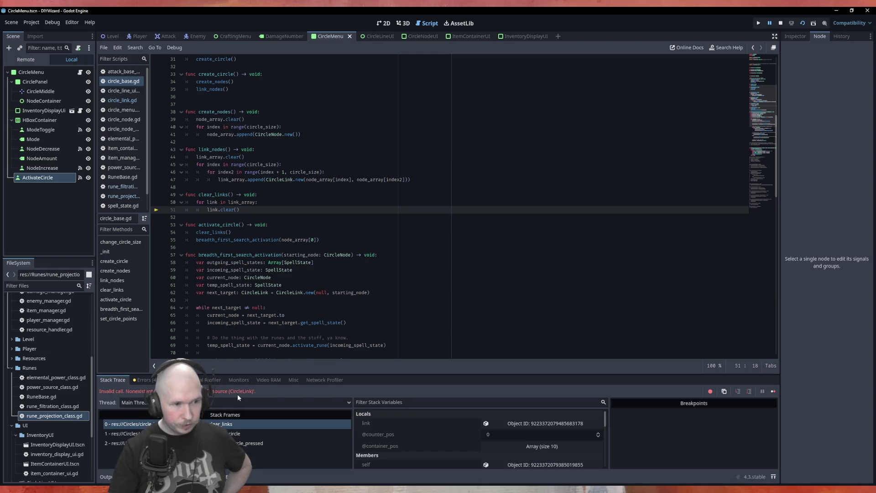
click(122, 100)
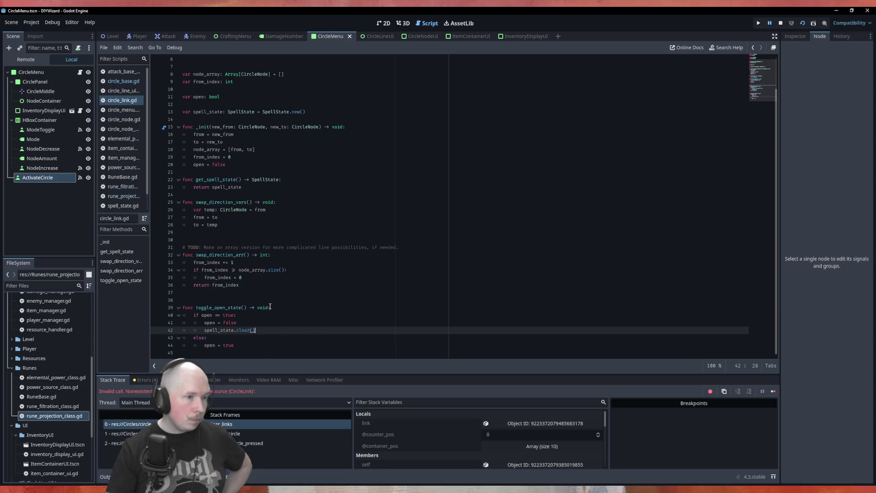
- In circle_link.gd, add 'func clear_link() -> void:' whose body calls spell_state.clear()
click(296, 293)
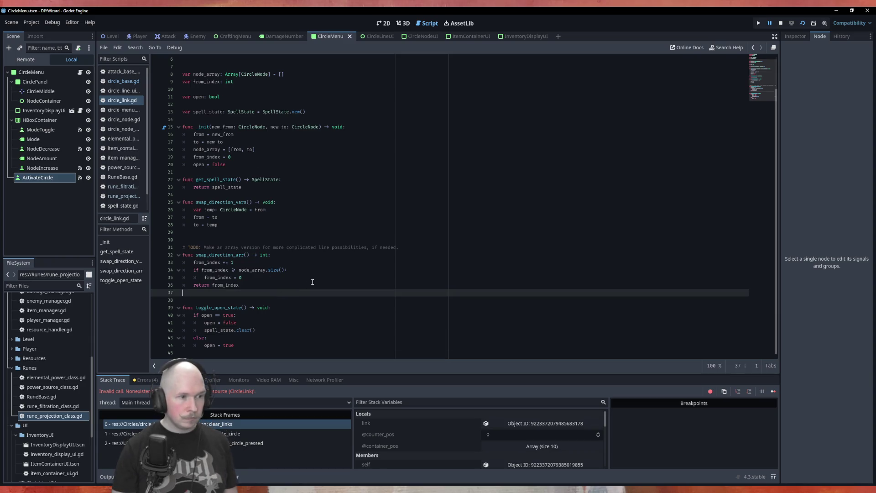
key(Return)
text(func clear_link())
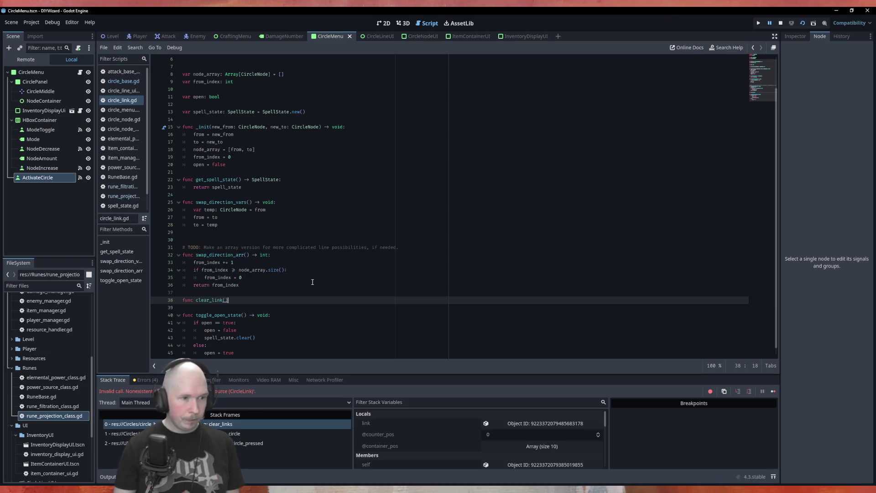
text( ->)
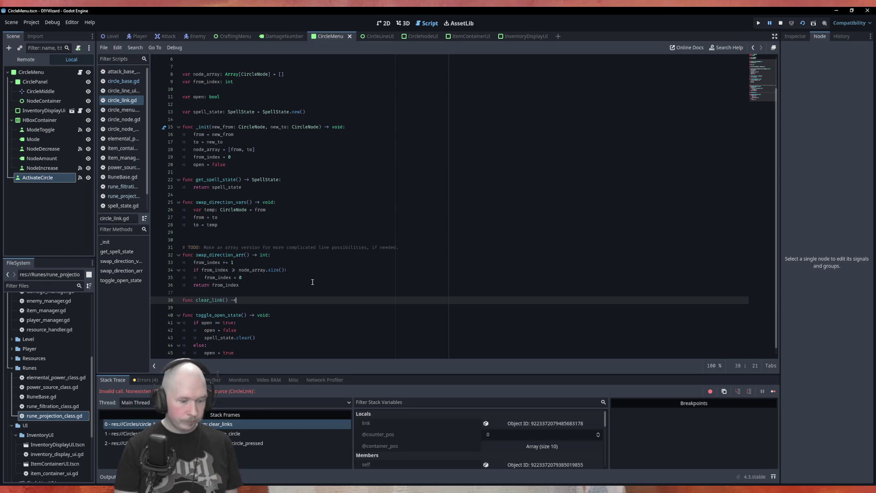
text( void:)
key(Return)
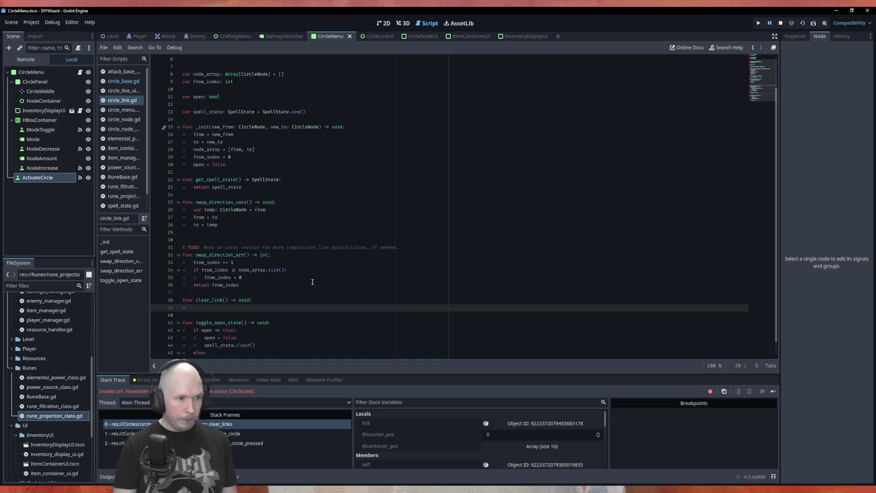
text(spell)
key(Return)
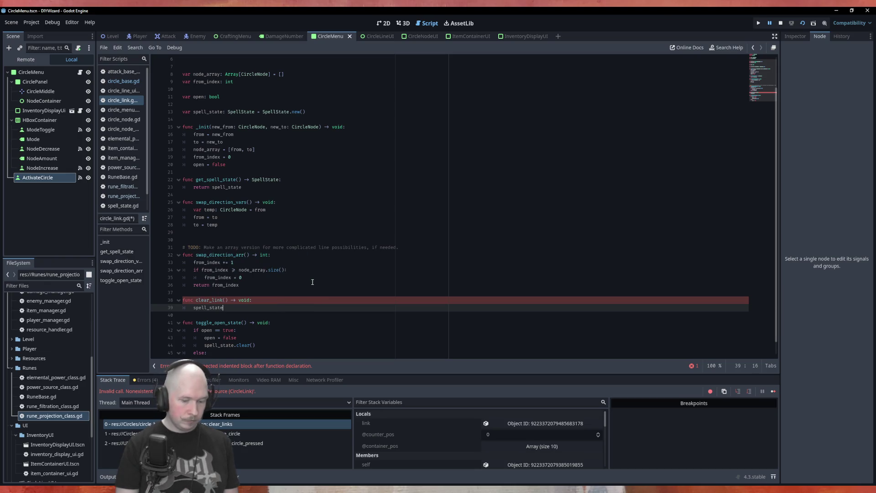
text(.cl)
key(Return)
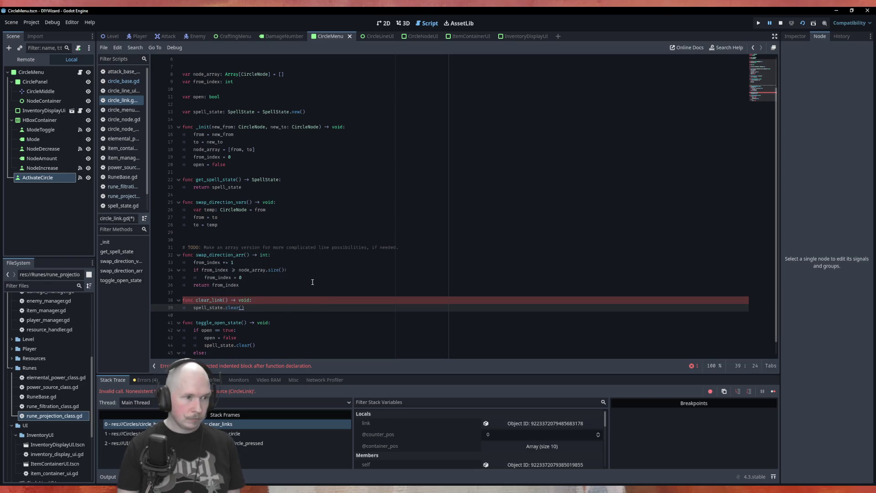
- In circle_base.gd, change link.clear() to link.clear_link(), then stop debugging and relaunch the game
click(124, 90)
click(125, 100)
click(121, 80)
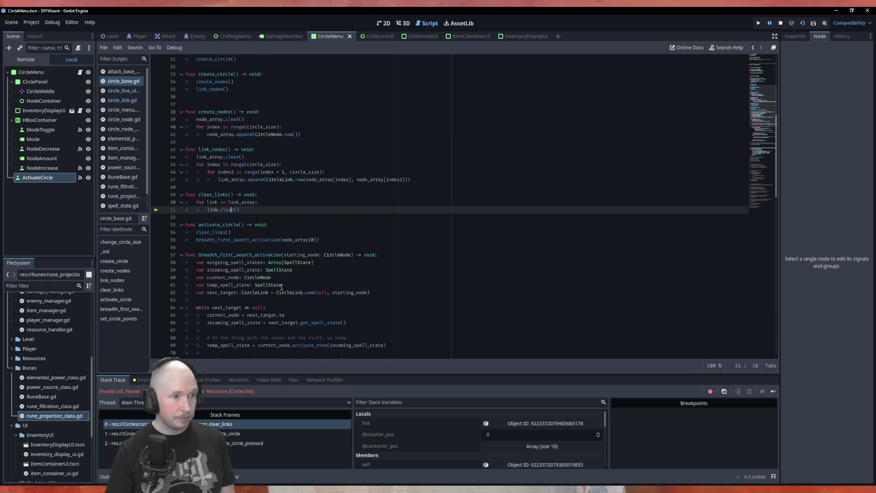
click(220, 209)
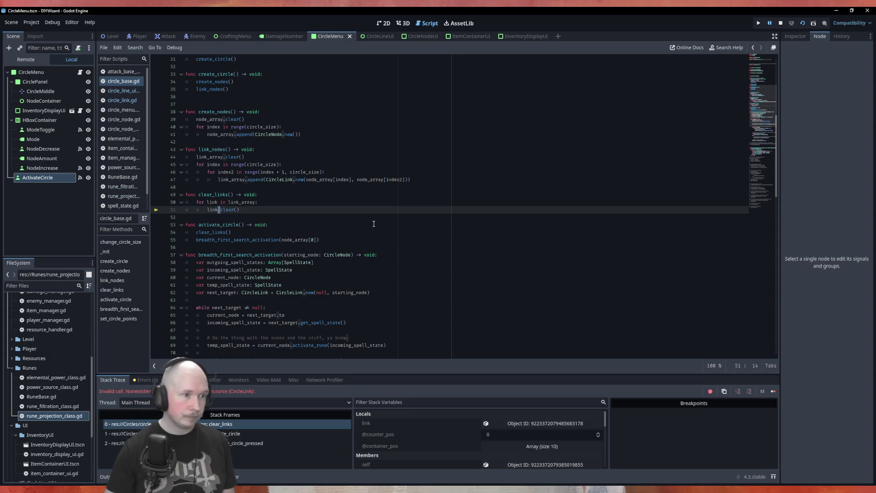
key(Right)
key(Right)
key(Right)
text(_link)
key(F8)
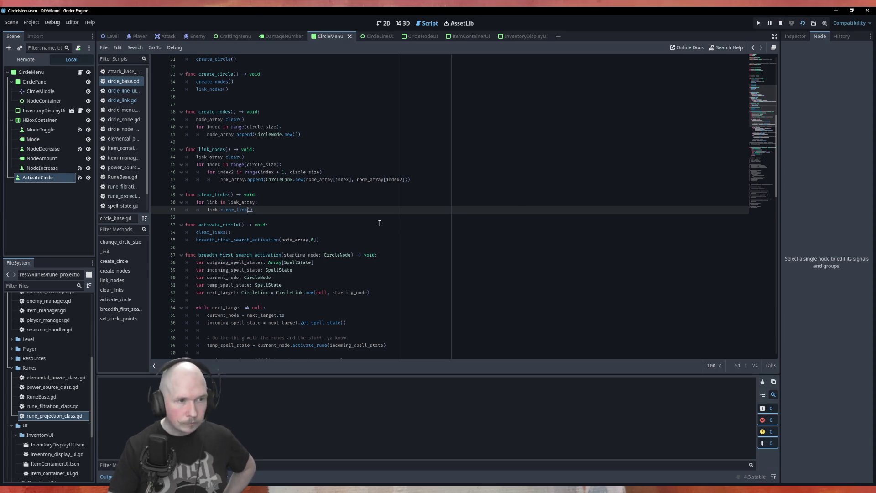
key(F5)
- Place Power_100 on the top node, Air on the right node and Bolt bottom-right
click(437, 346)
drag(475, 149, 354, 178)
drag(474, 185, 416, 224)
mouse_move(527, 219)
mouse_down()
mouse_move(420, 304)
mouse_move(392, 301)
mouse_up()
click(439, 345)
- In Open/Close mode, open the Power_100–Air and Air–Bolt links, activate the circle, then close the game
click(281, 145)
click(386, 202)
click(425, 347)
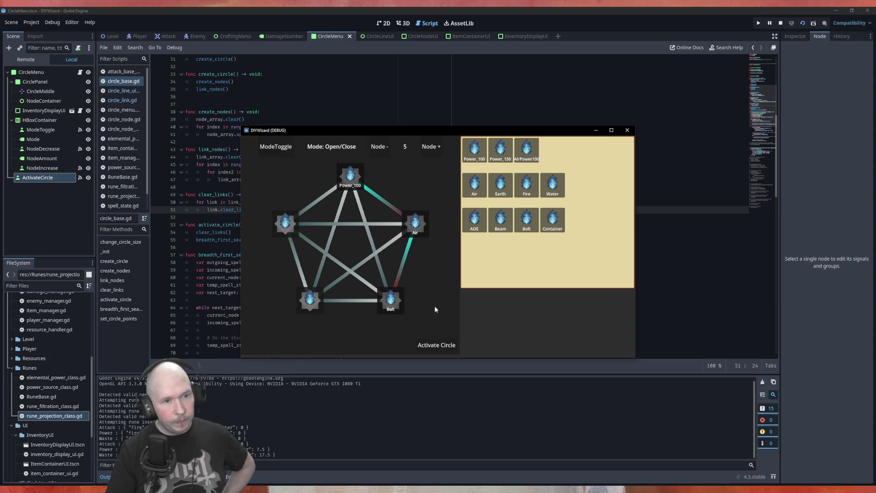
click(434, 346)
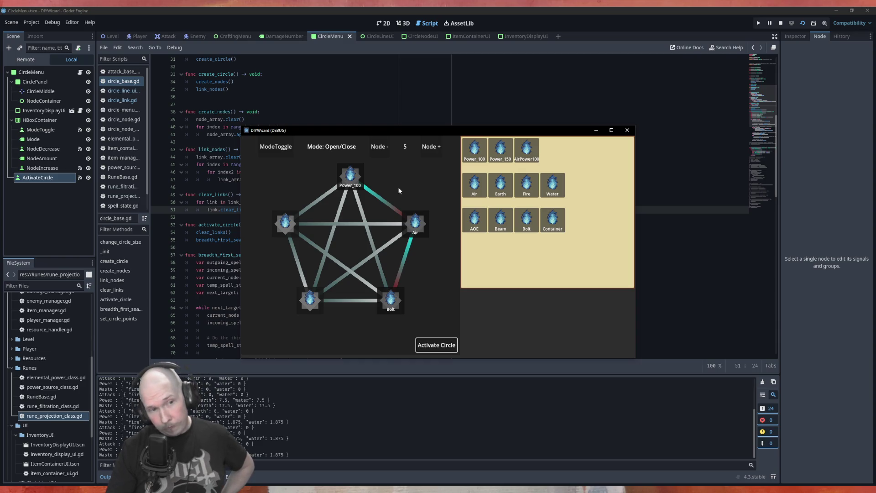
click(627, 130)
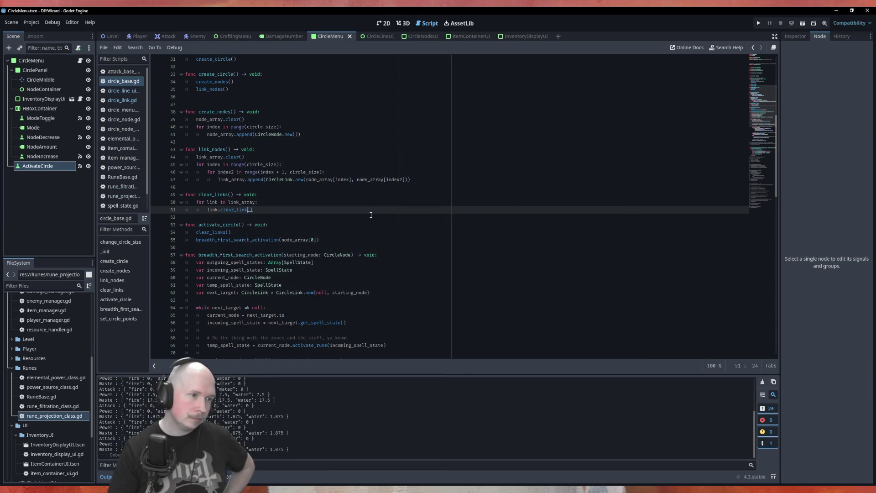
- From circle_line_ui.gd, jump to the CircleLink class in circle_link.gd, review its code, and rerun the game
click(131, 91)
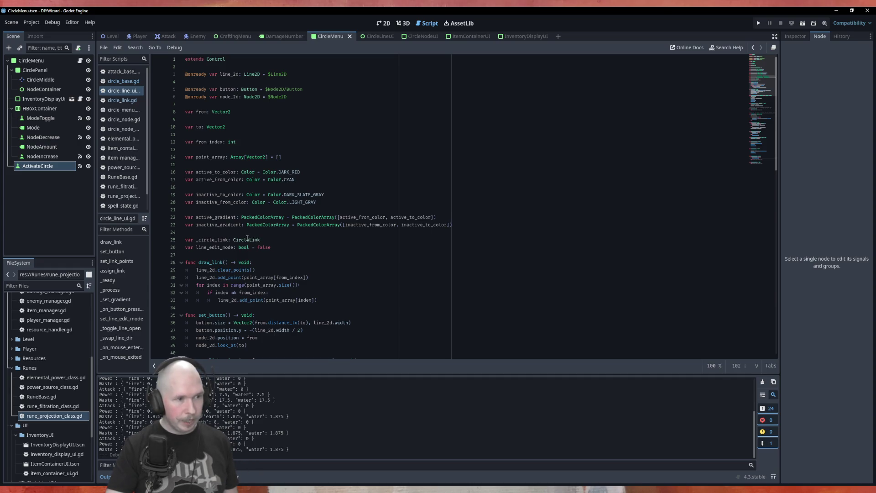
ctrl+click(248, 239)
ctrl+click(248, 239)
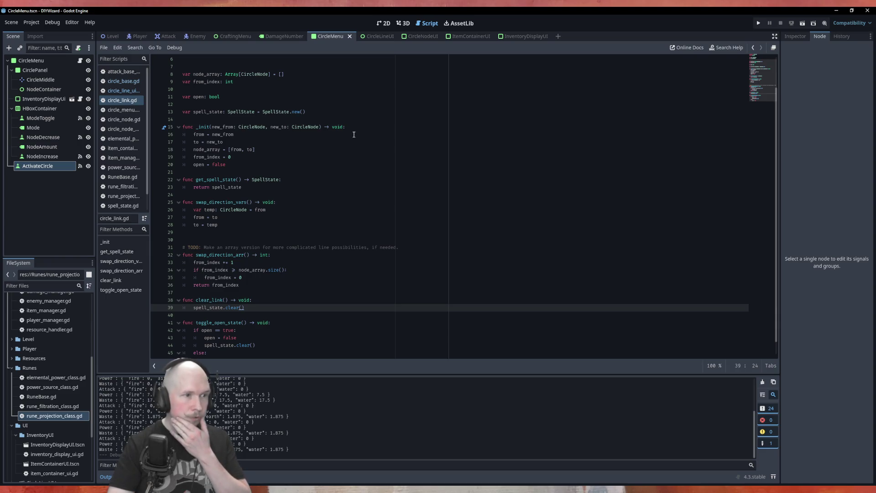
scroll(300, 156, up, 2)
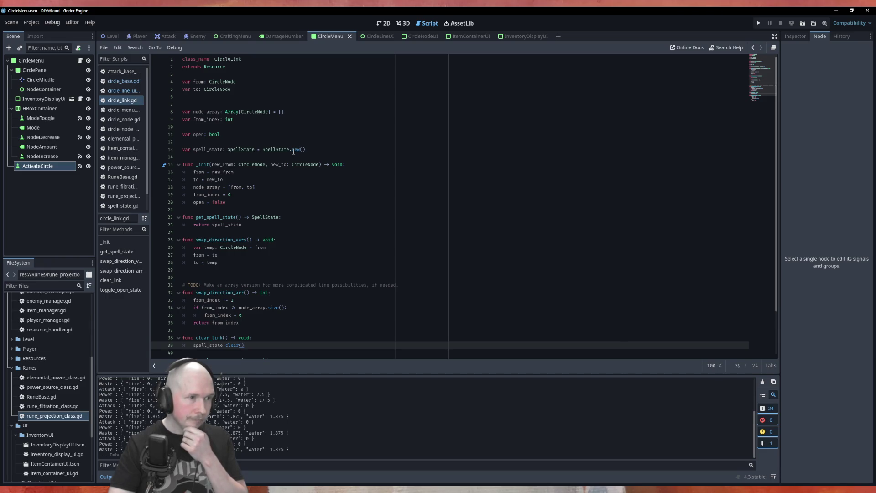
scroll(277, 181, down, 3)
scroll(278, 180, up, 3)
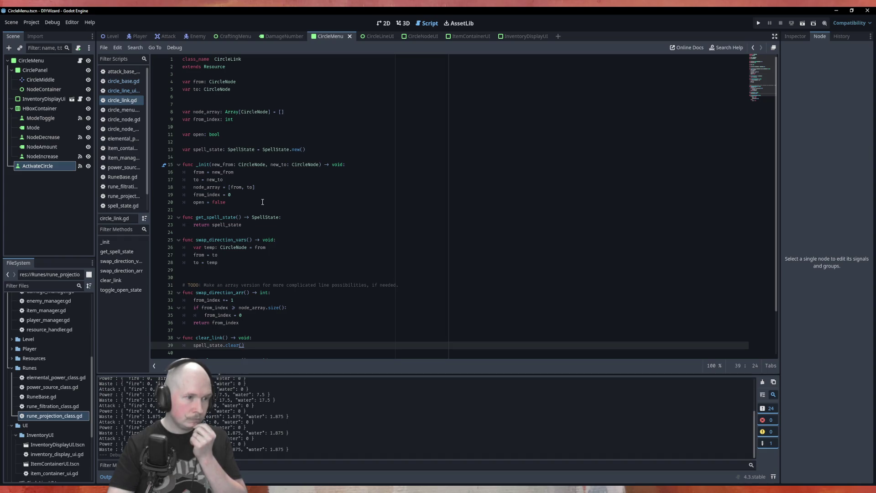
key(F5)
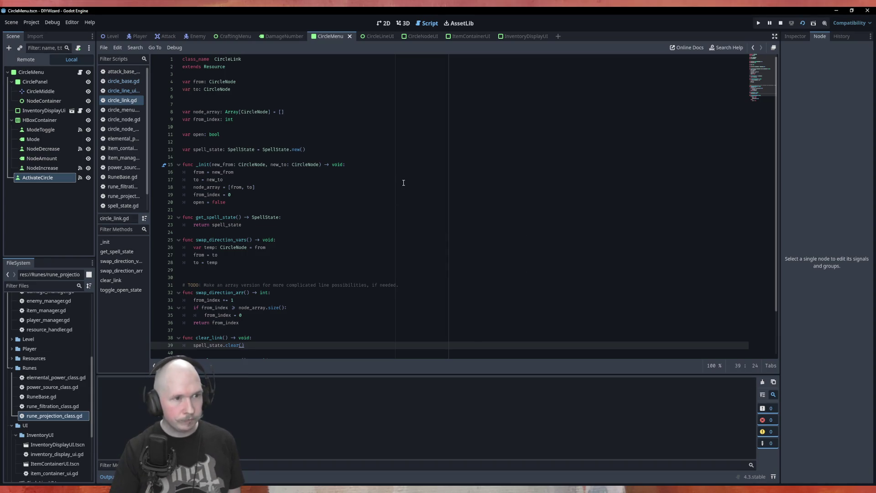
- Place Power_100 and Air, switch to Open/Close mode, and activate before and after opening the left link
drag(474, 148, 350, 176)
drag(474, 184, 418, 226)
click(276, 147)
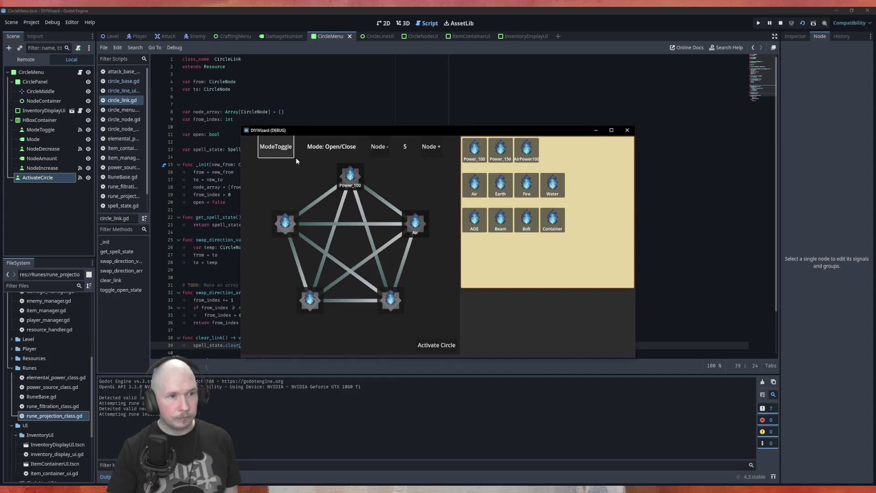
click(452, 345)
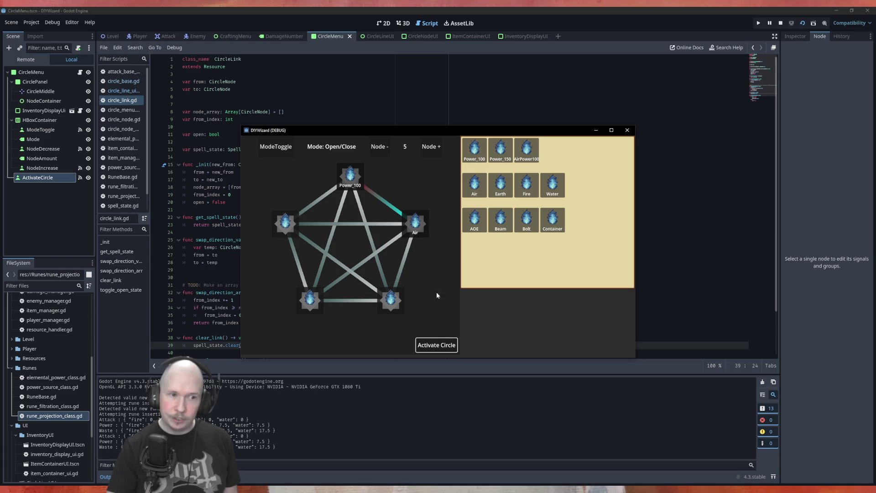
click(297, 269)
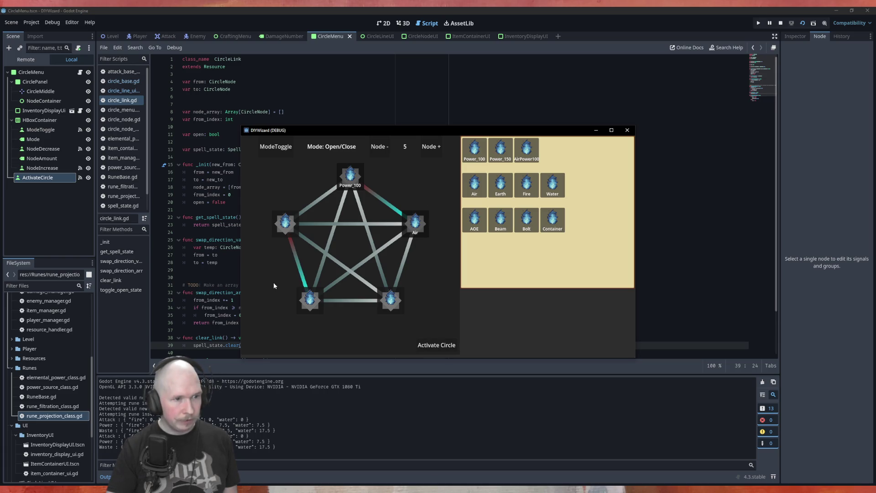
click(432, 346)
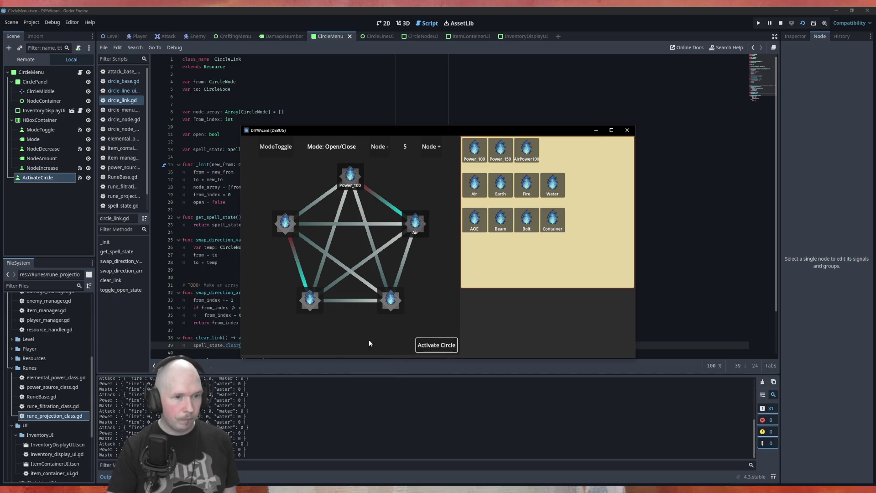
- Add Bolt bottom-right, open the Air–Bolt link, activate again, then close the game window
mouse_move(526, 221)
mouse_down()
mouse_move(479, 292)
mouse_move(392, 301)
mouse_up()
click(404, 272)
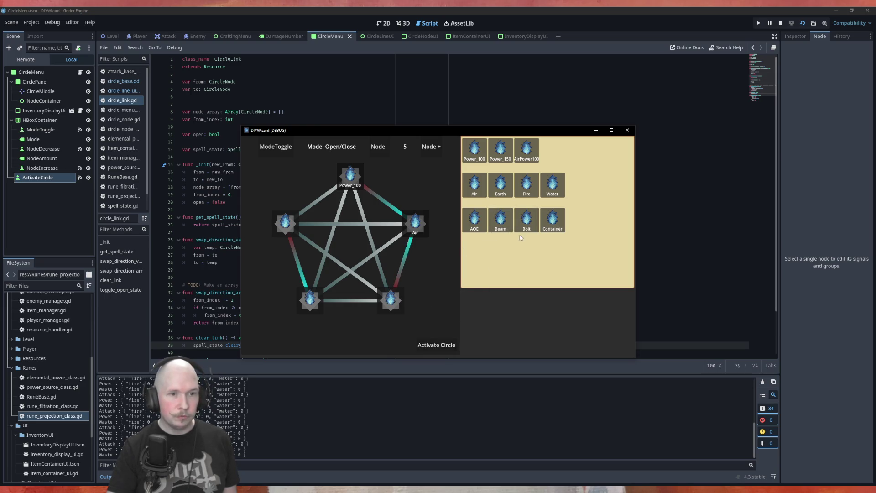
click(450, 343)
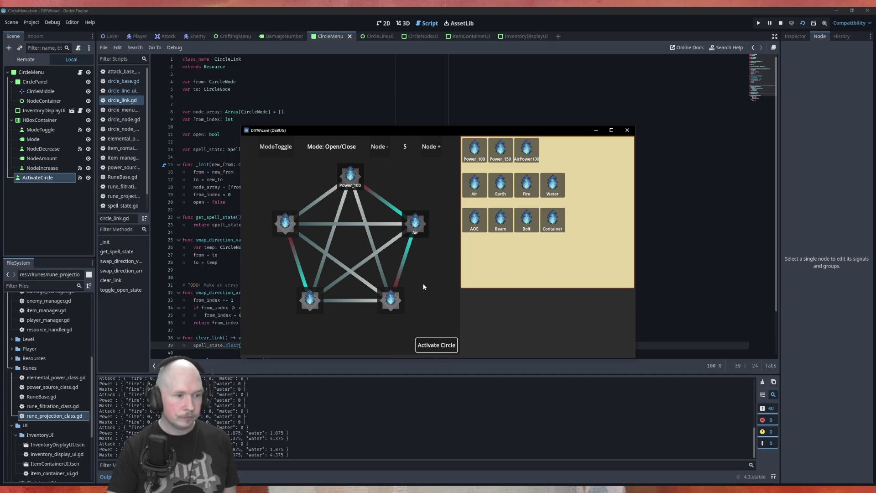
drag(500, 219, 493, 255)
mouse_move(526, 220)
mouse_down()
mouse_move(525, 267)
mouse_move(390, 300)
mouse_up()
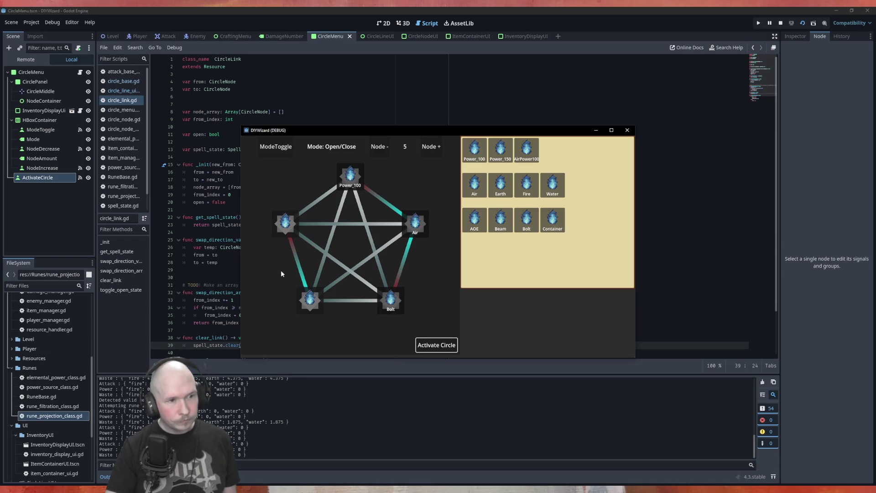
click(626, 131)
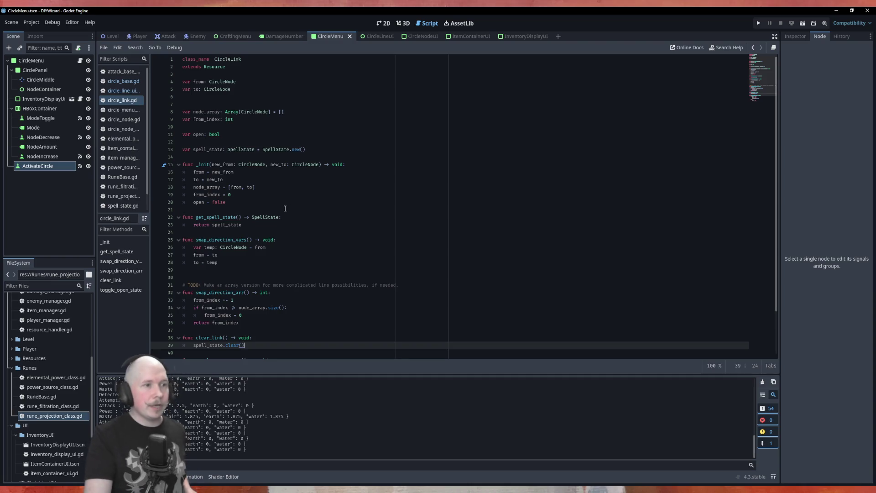
- Switch to circle_base.gd to view clear_links calling link.clear_link()
click(130, 83)
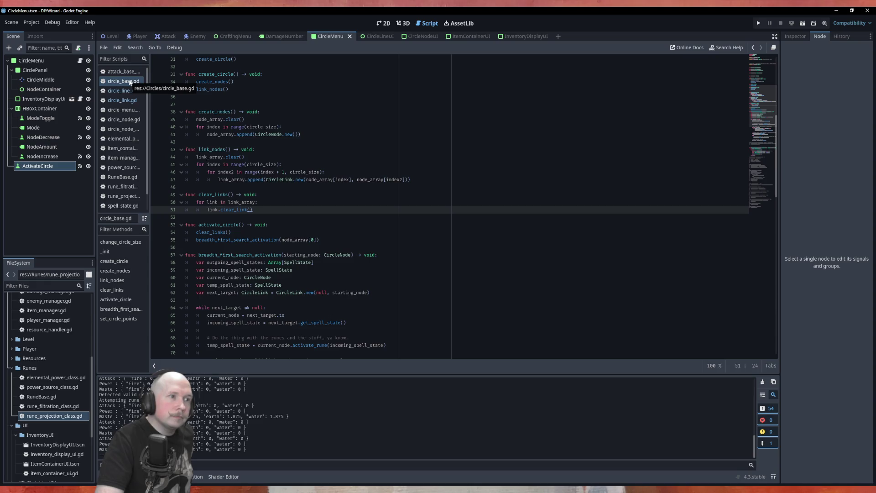